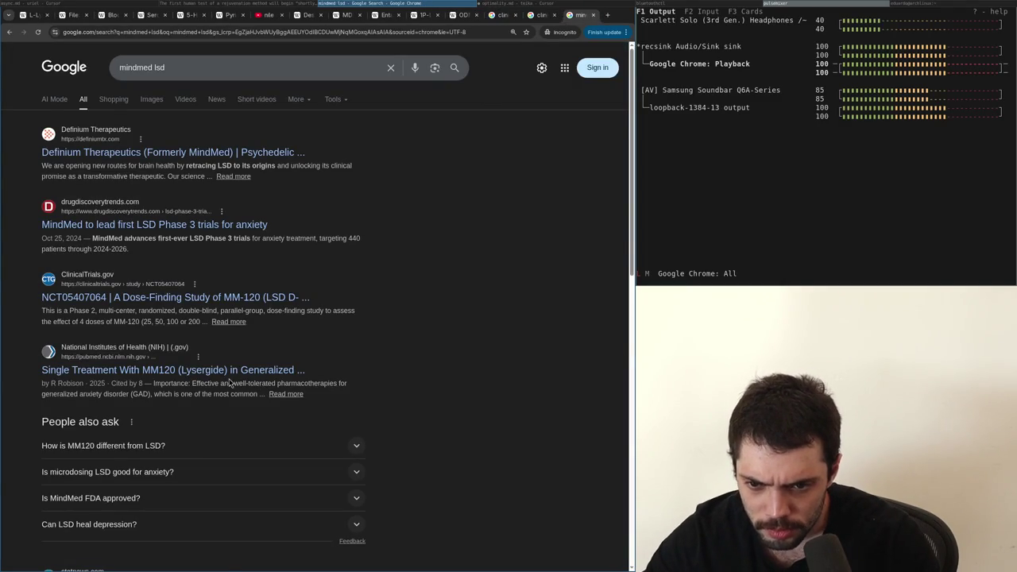
Leave the mindmed lsd results and go back to the clinical trials lsd results
scroll(195, 373, down, 3)
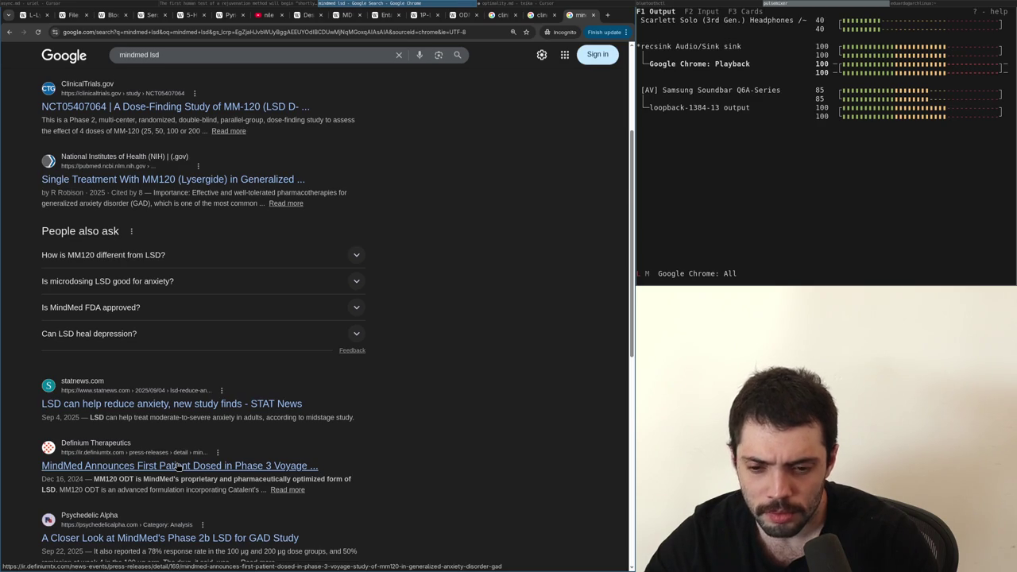
scroll(179, 468, down, 3)
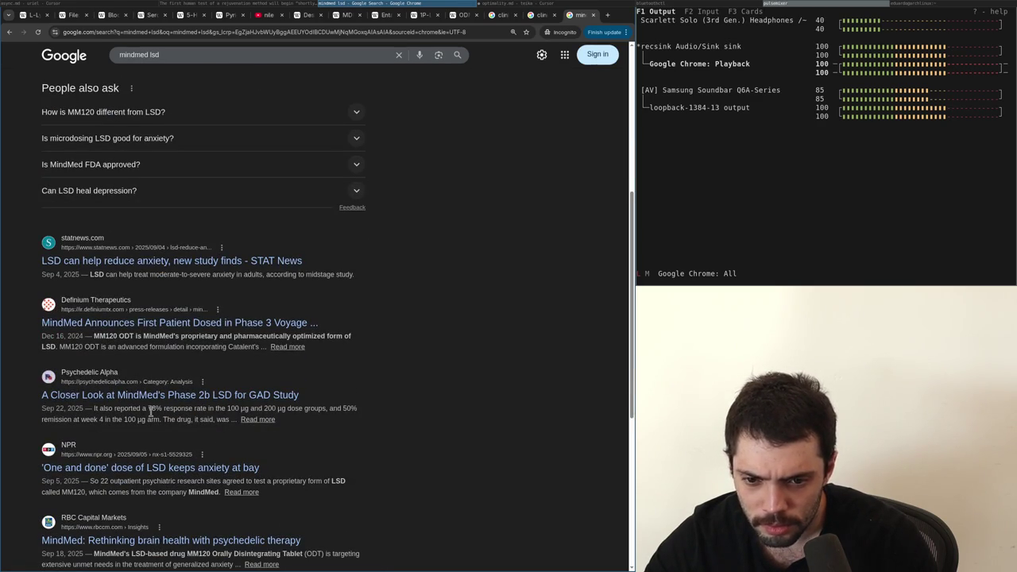
key(alt+Left)
scroll(155, 414, down, 2)
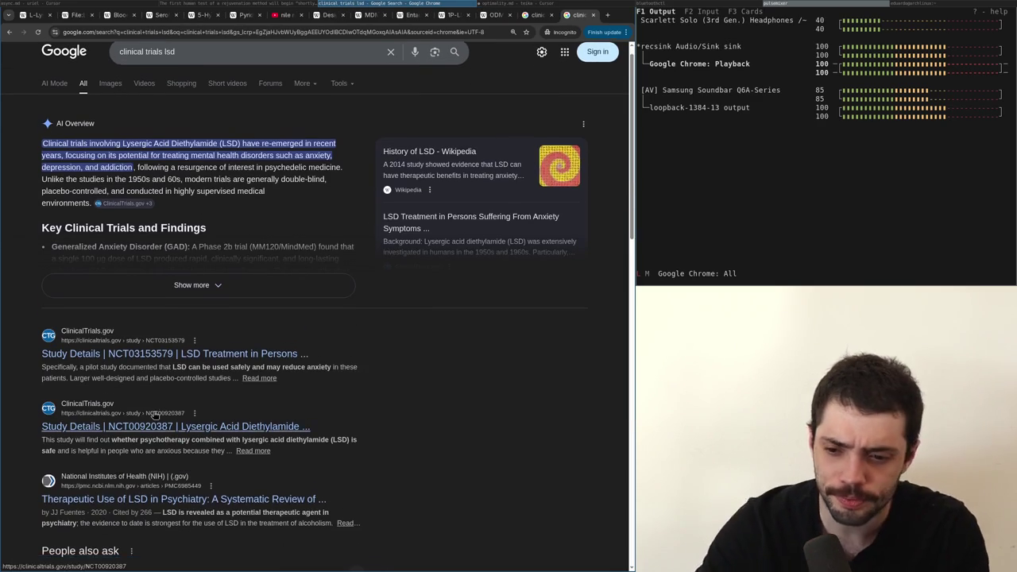
scroll(155, 413, down, 5)
key(alt+Left)
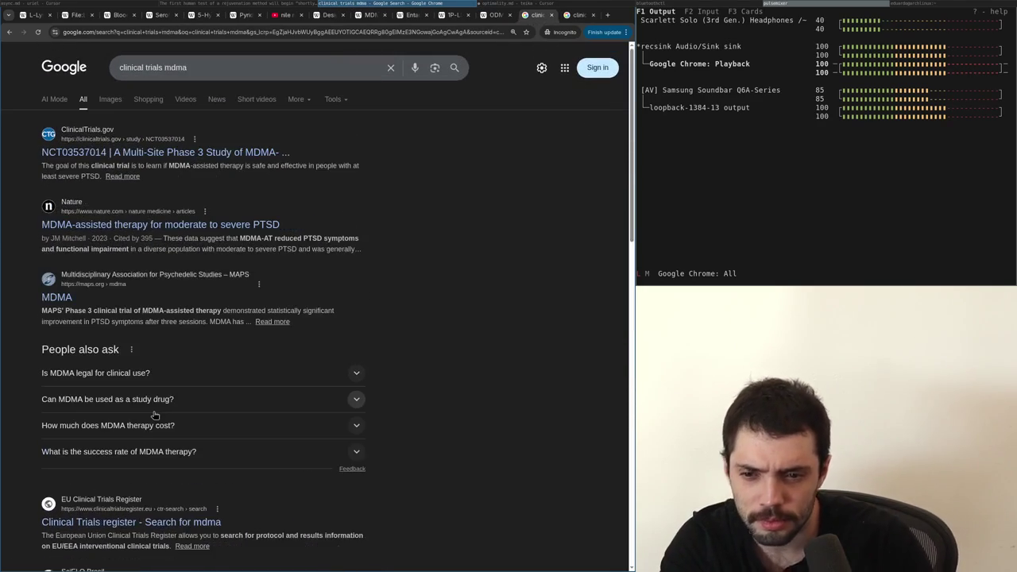
Close the extra results tab and start typing 'mdma clinical trials' in a new private tab
scroll(155, 415, down, 1)
scroll(155, 415, down, 1)
scroll(155, 415, up, 1)
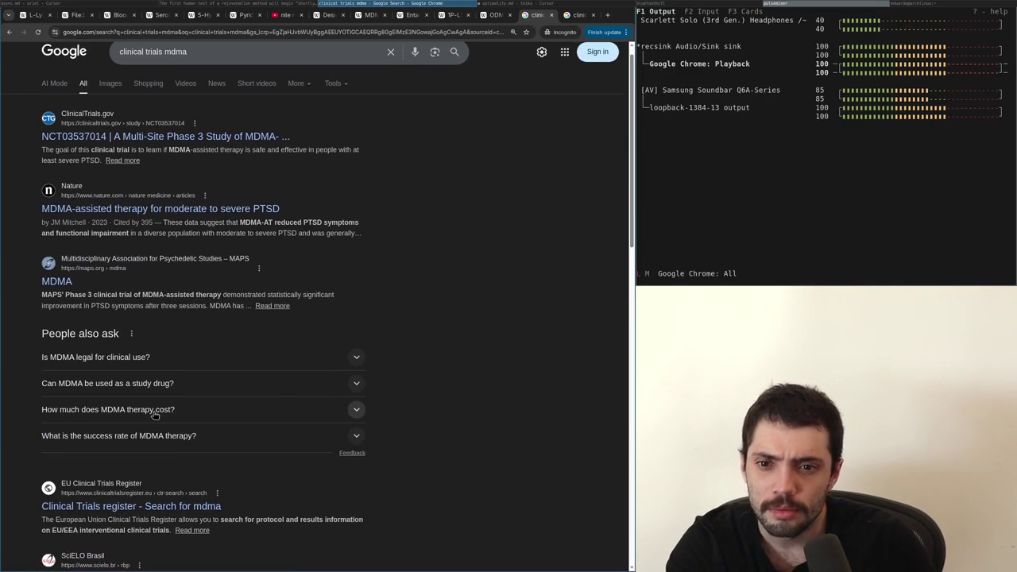
key(ctrl+w)
scroll(155, 415, down, 10)
scroll(155, 417, up, 15)
key(ctrl+t)
text(mdma cli)
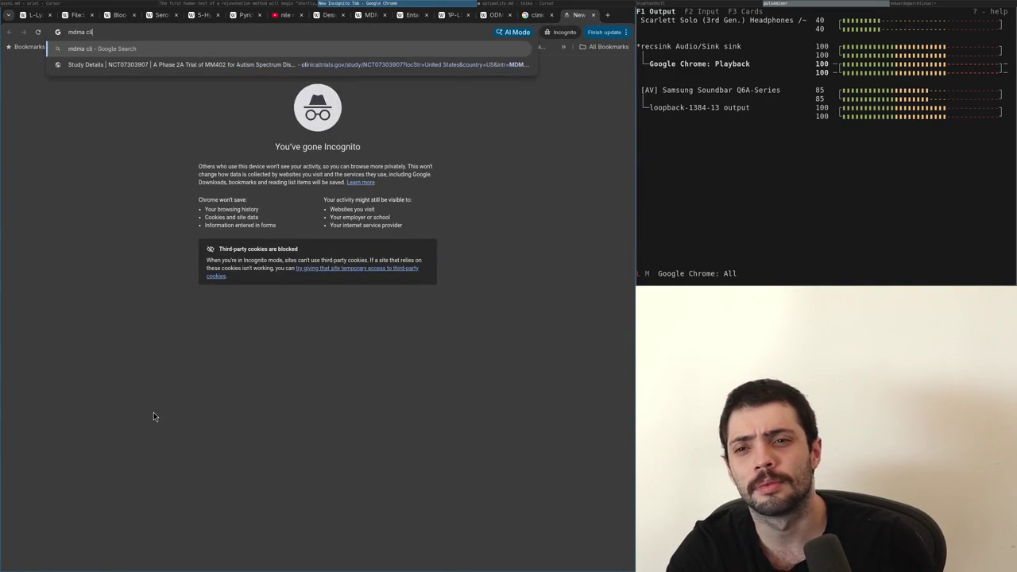
text(nical trials)
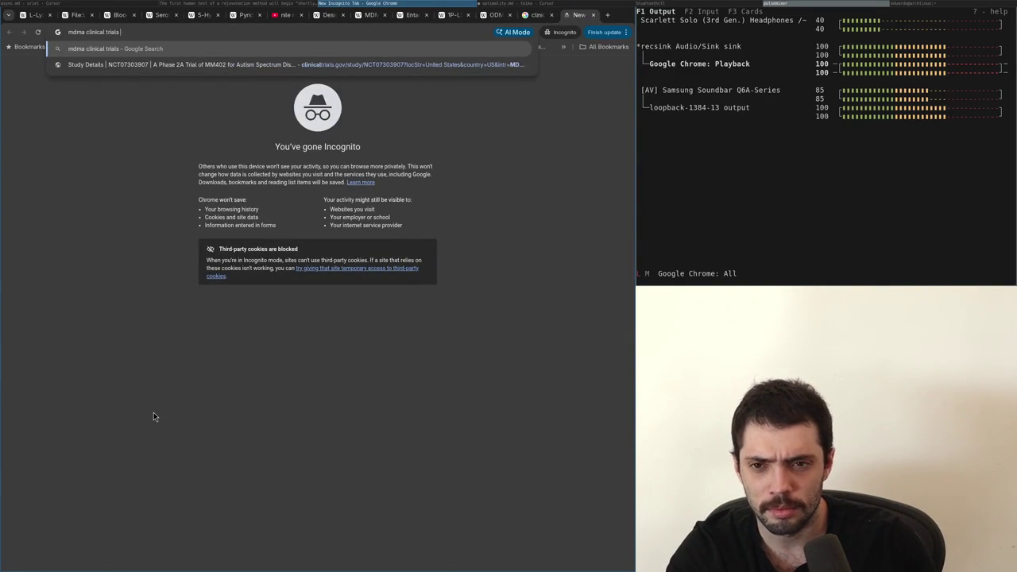
Run the 'mdma clinical trials' search
key(Return)
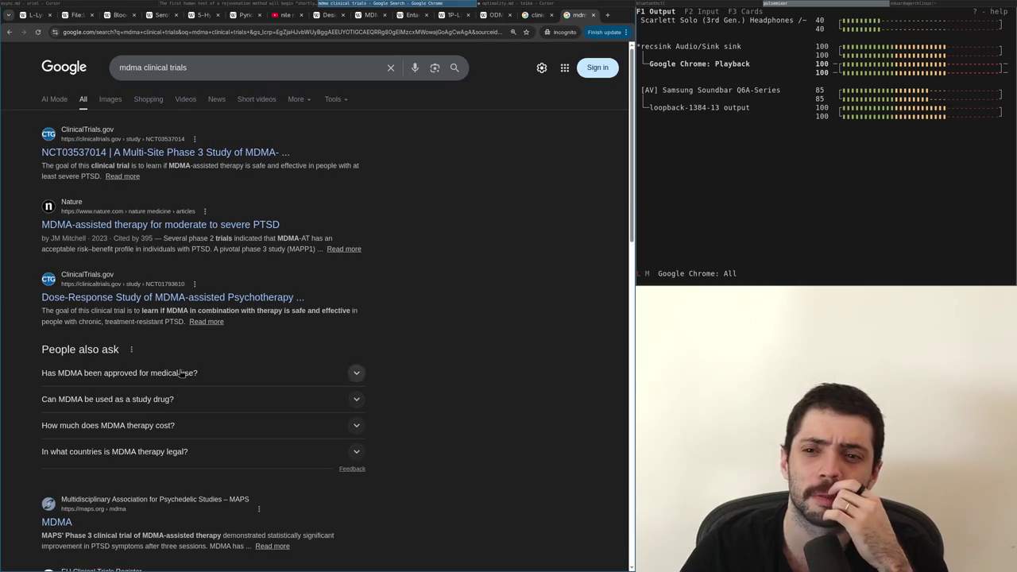
click(278, 78)
text(w)
key(Escape)
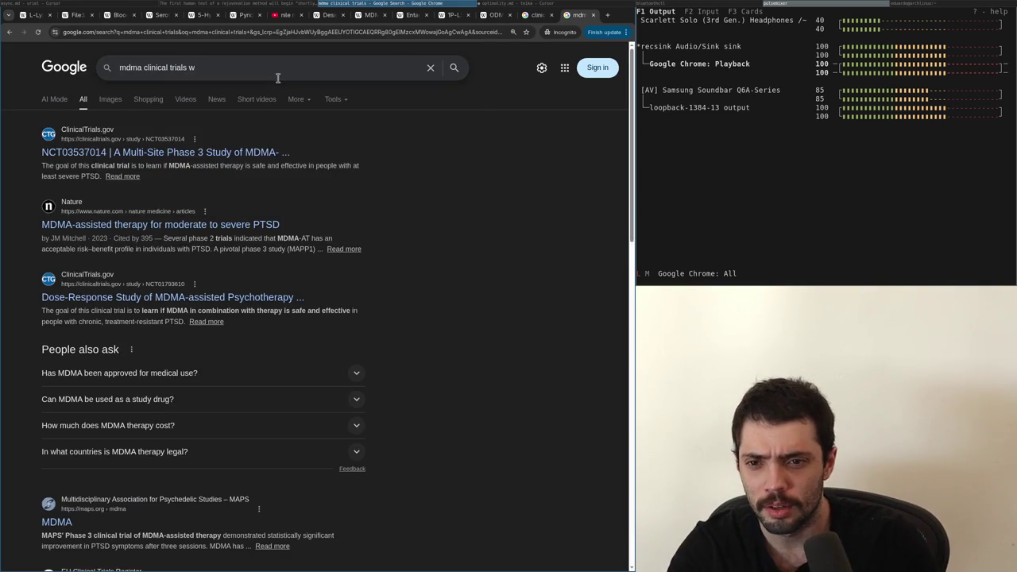
Open the NCT03537014 study in a new tab and go to its Expert Search page
middle_click(167, 152)
key(ctrl+Tab)
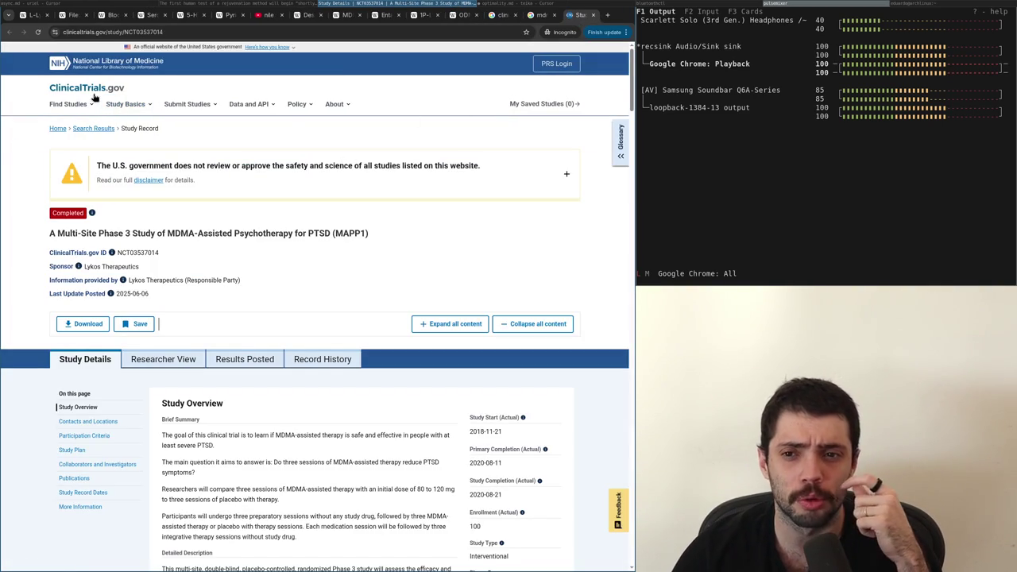
click(93, 103)
click(90, 124)
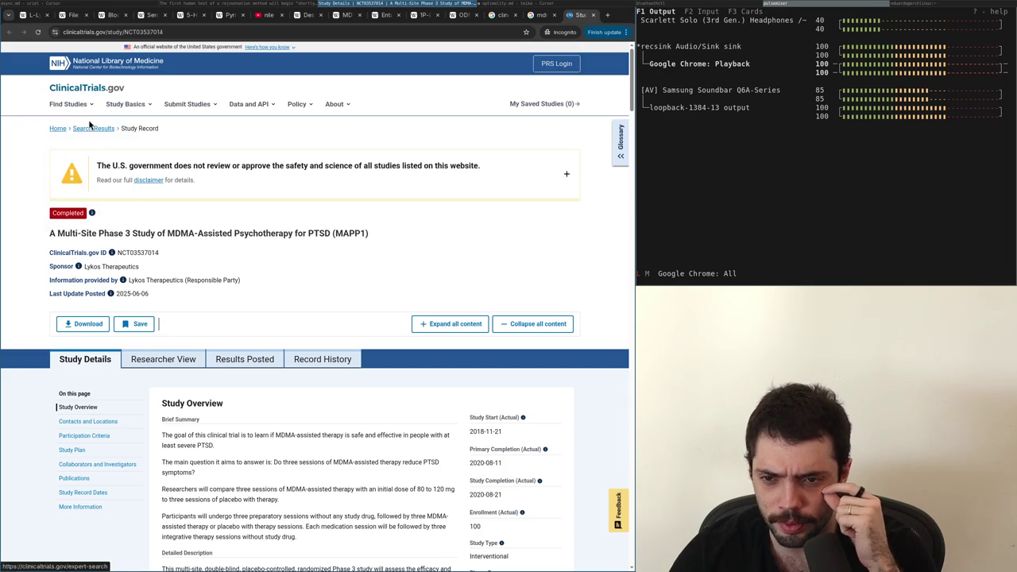
key(ctrl+shift+Tab)
Extend the Google query to 'mdma clinical trials united states' and run it
key(ctrl+l)
text(c)
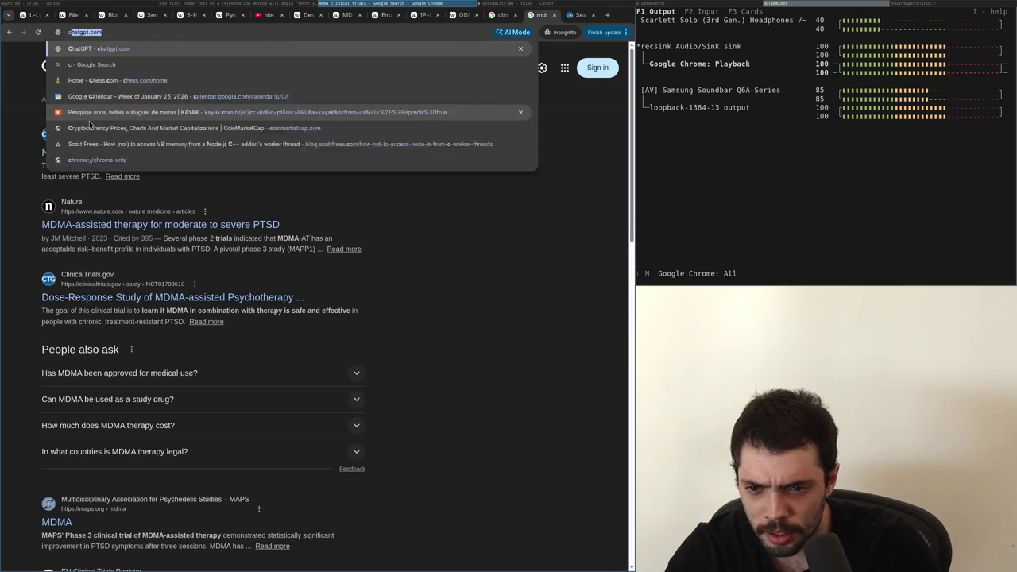
text(linical trials)
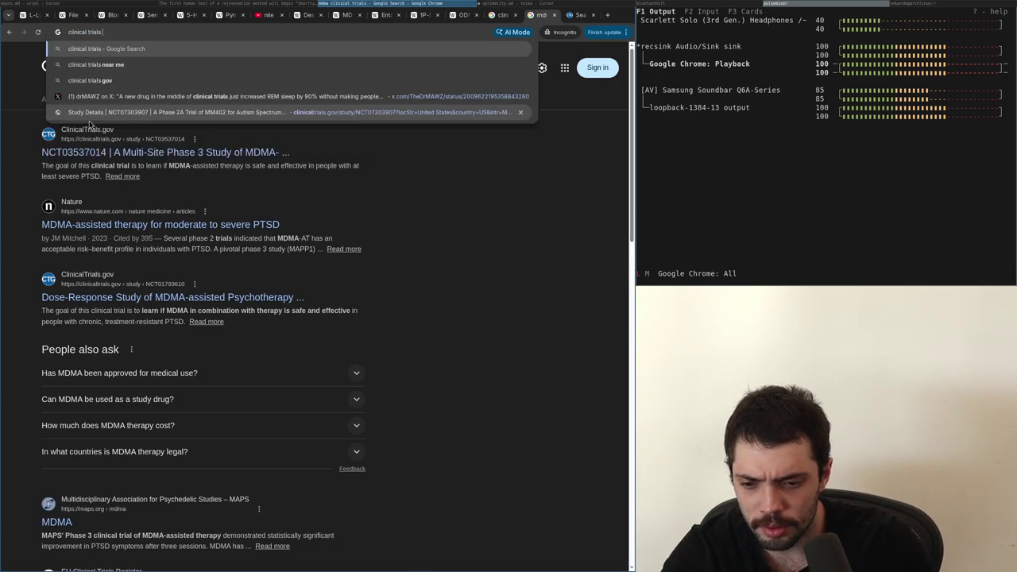
click(198, 69)
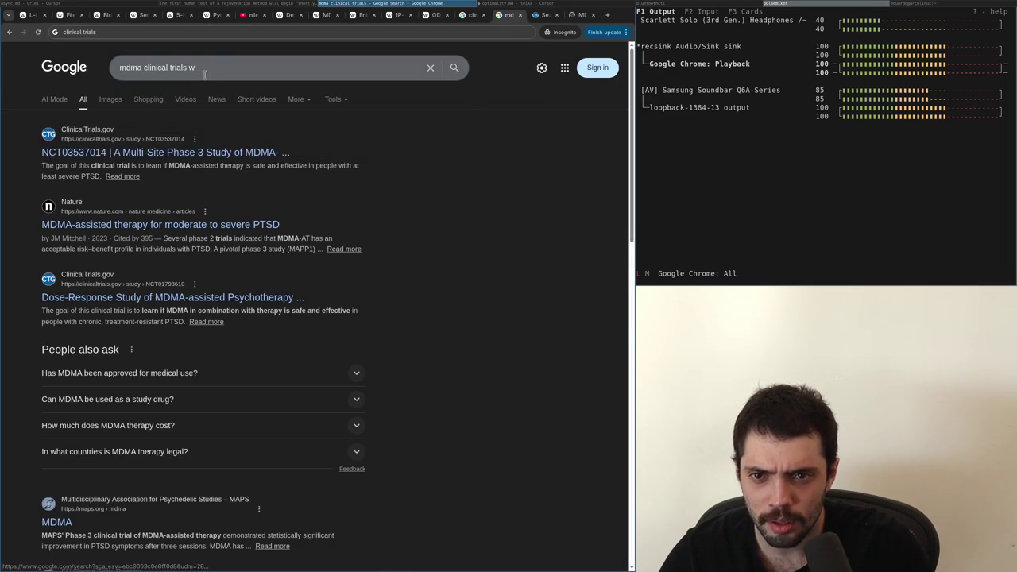
text(united states)
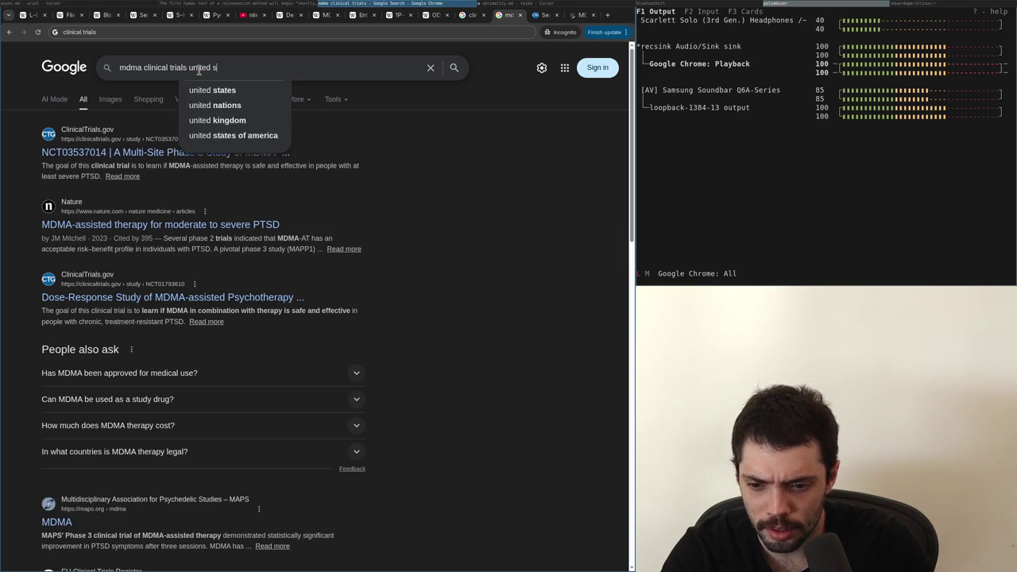
key(ctrl+Tab)
key(ctrl+Tab)
scroll(199, 72, down, 5)
key(ctrl+shift+Tab)
key(ctrl+shift+Tab)
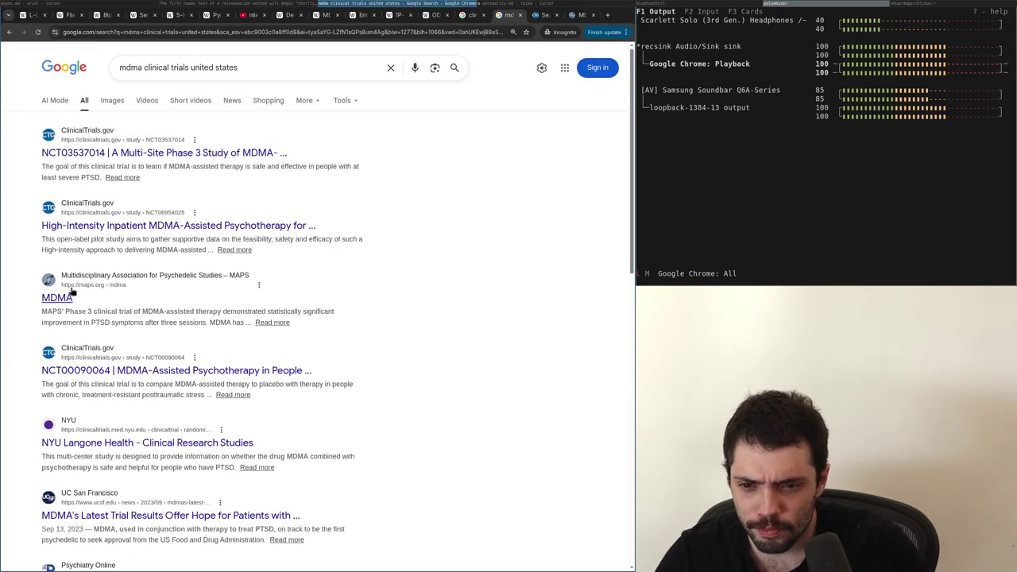
scroll(69, 292, down, 4)
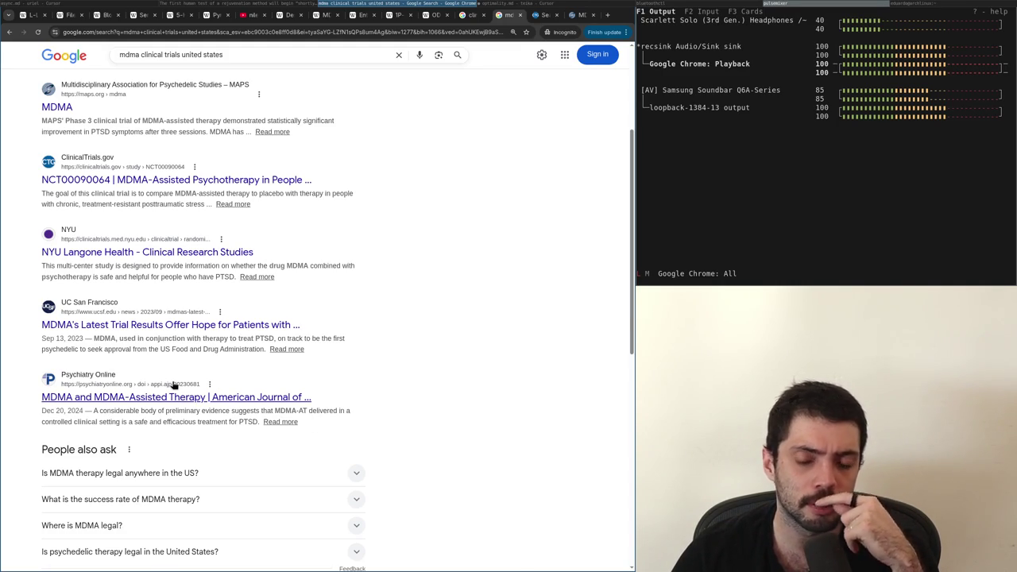
Scroll the 'mdma clinical trials united states' results, then switch to the ClinicalTrials.gov Expert Search tab
scroll(172, 384, up, 5)
scroll(272, 344, down, 7)
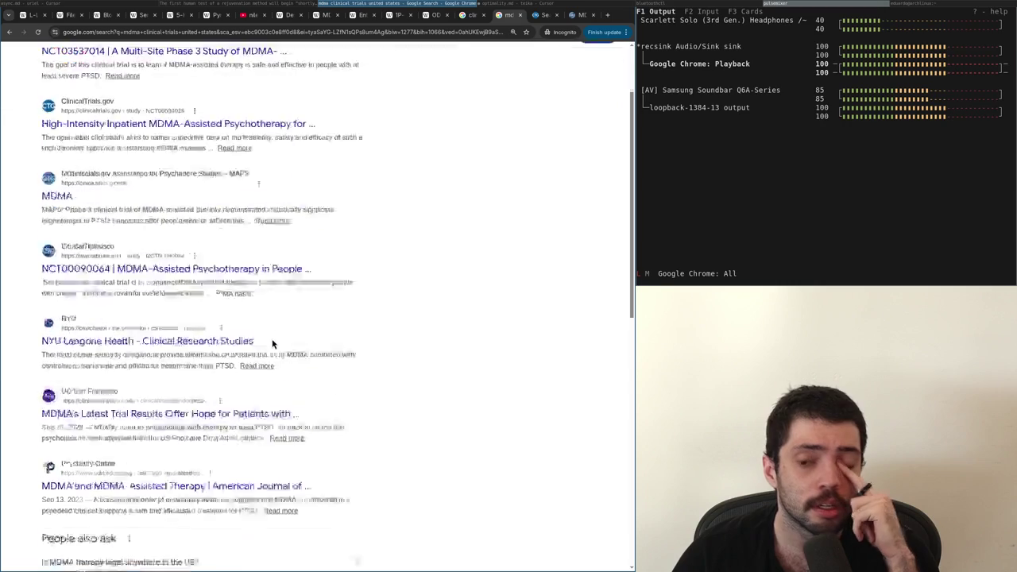
scroll(272, 343, down, 4)
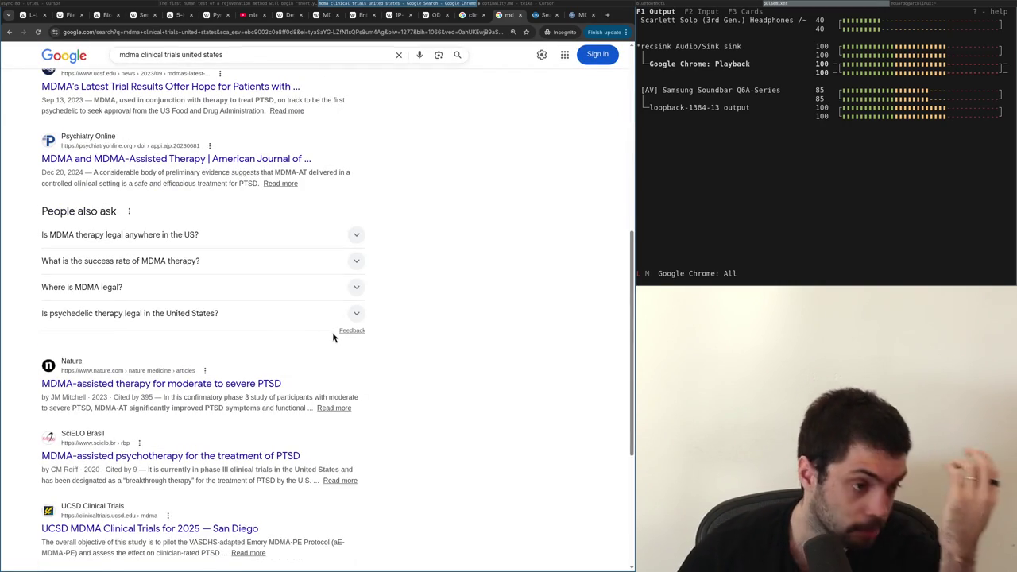
scroll(333, 339, up, 3)
scroll(334, 335, up, 5)
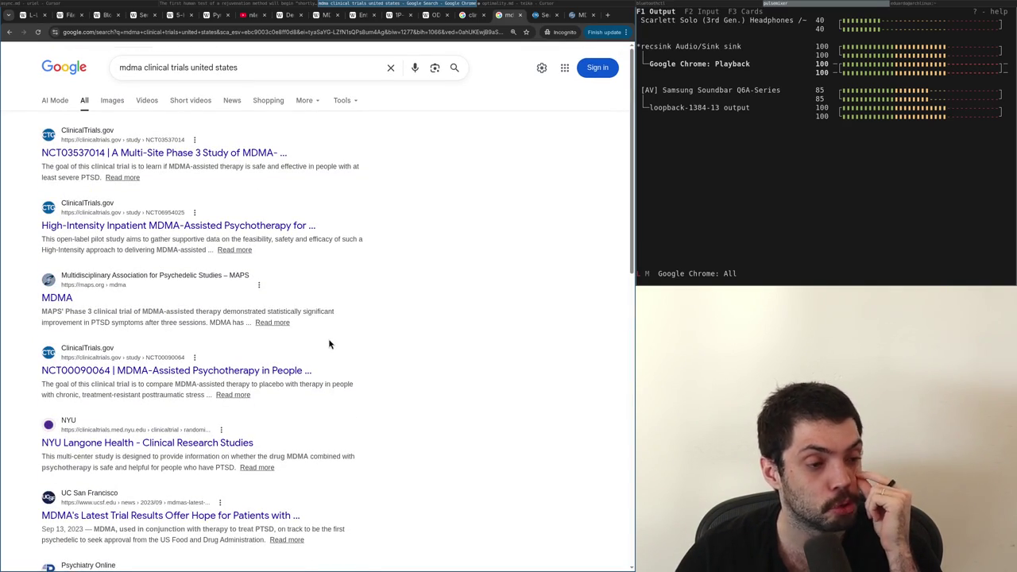
scroll(331, 345, down, 2)
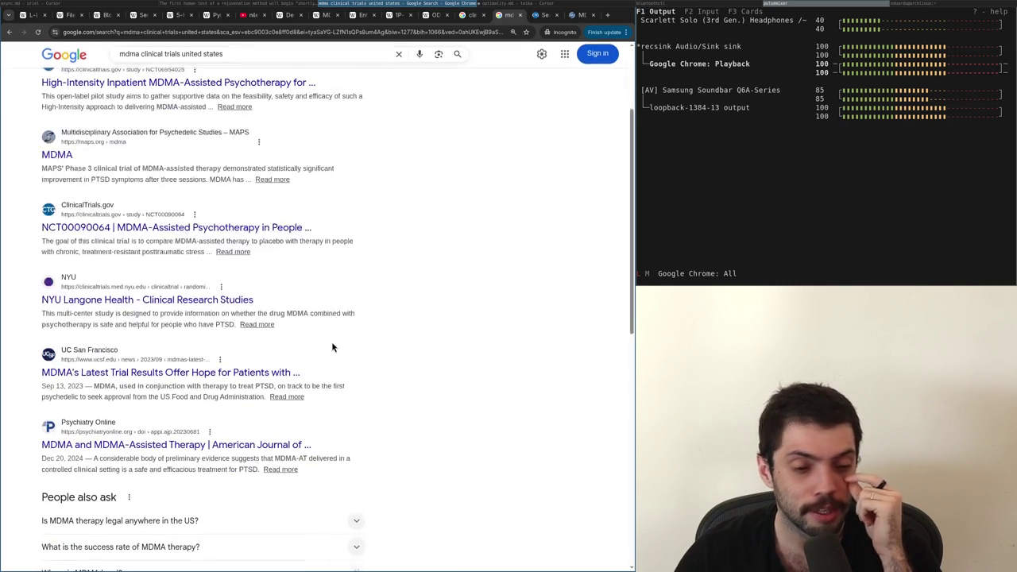
scroll(333, 346, up, 2)
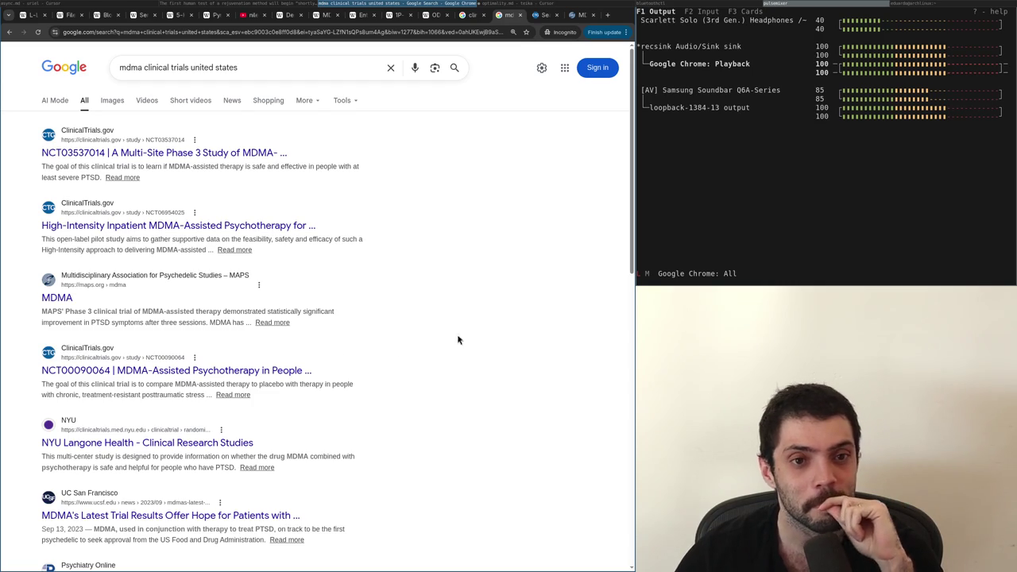
click(536, 17)
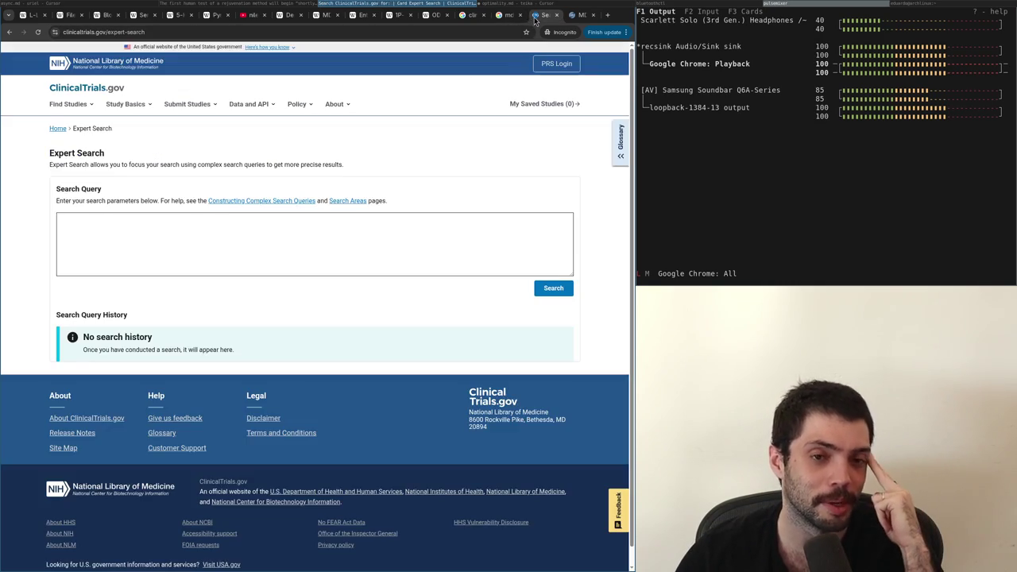
Close the Expert Search tab and read through the MAPS MDMA page and its research topics
scroll(436, 230, down, 1)
scroll(437, 234, up, 1)
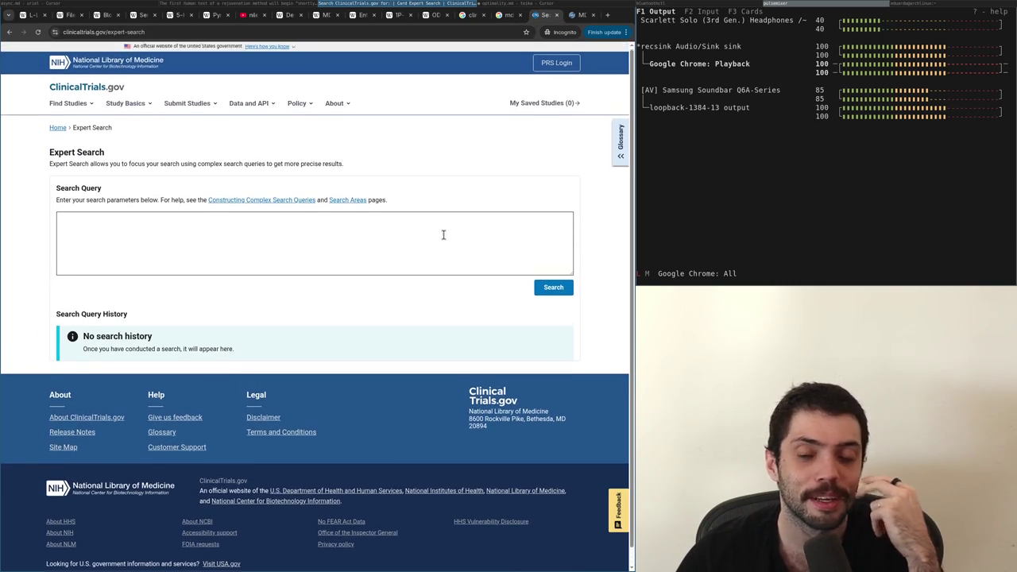
middle_click(540, 15)
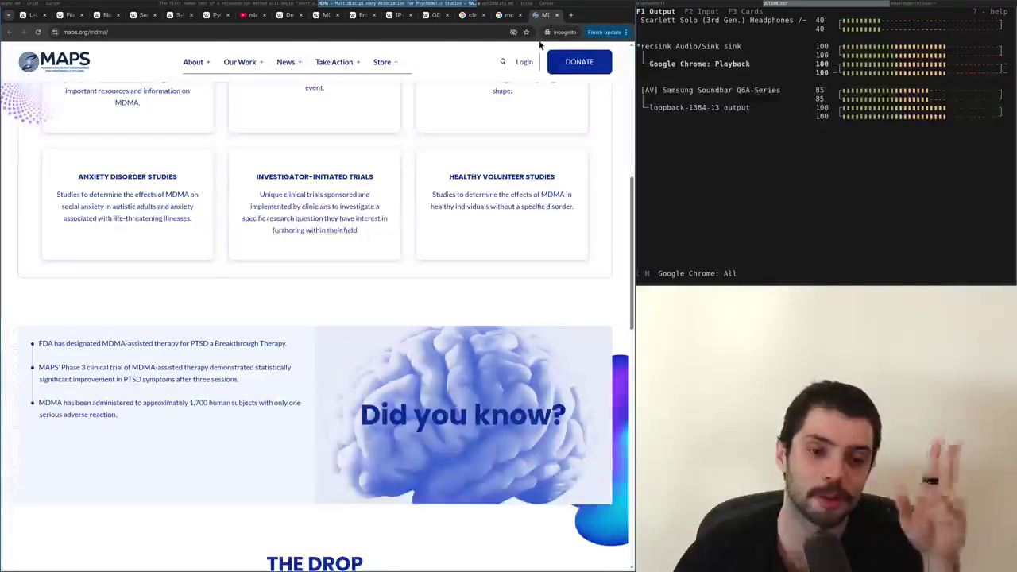
scroll(469, 214, up, 6)
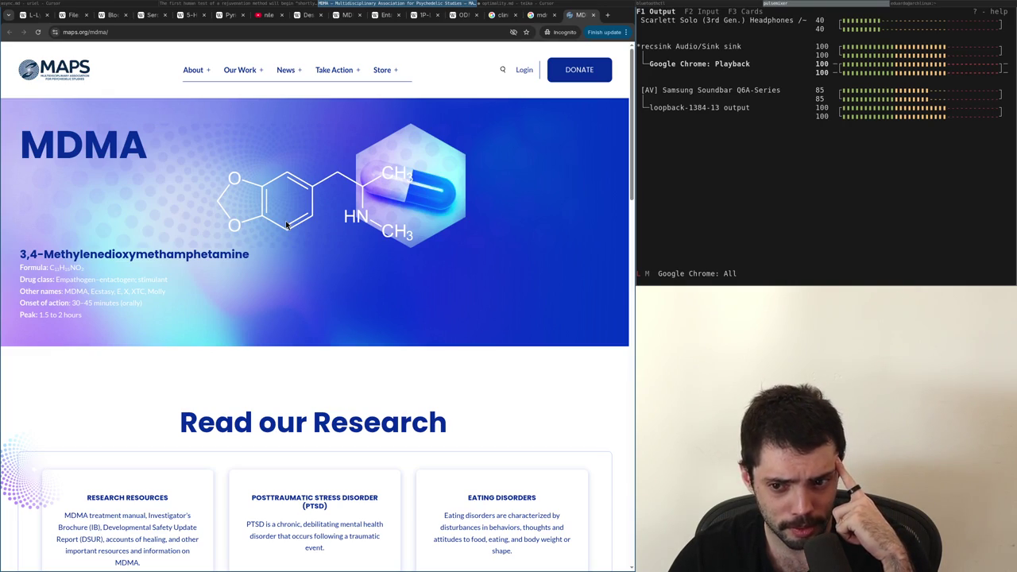
scroll(286, 220, down, 8)
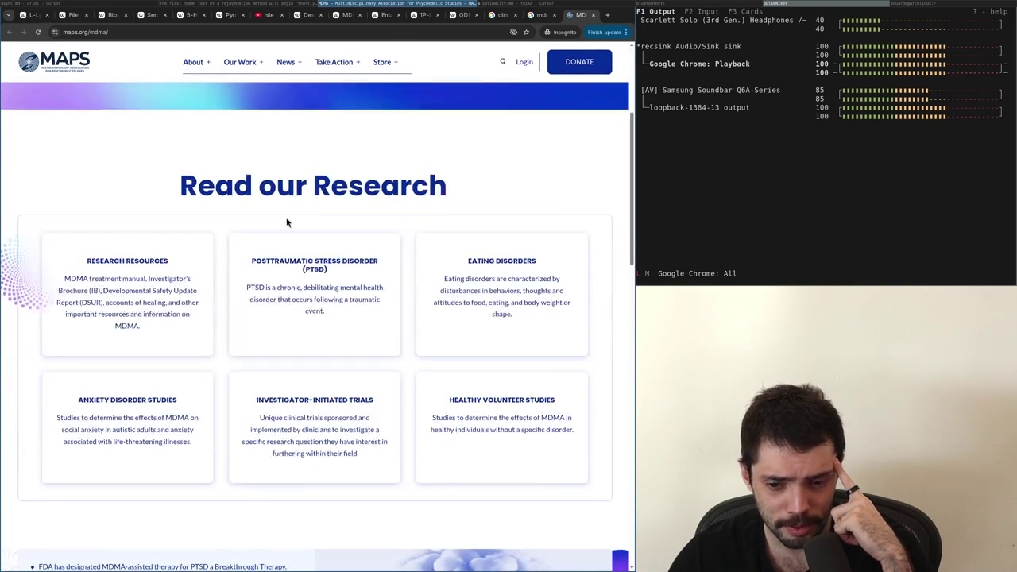
scroll(274, 219, up, 4)
scroll(270, 216, up, 5)
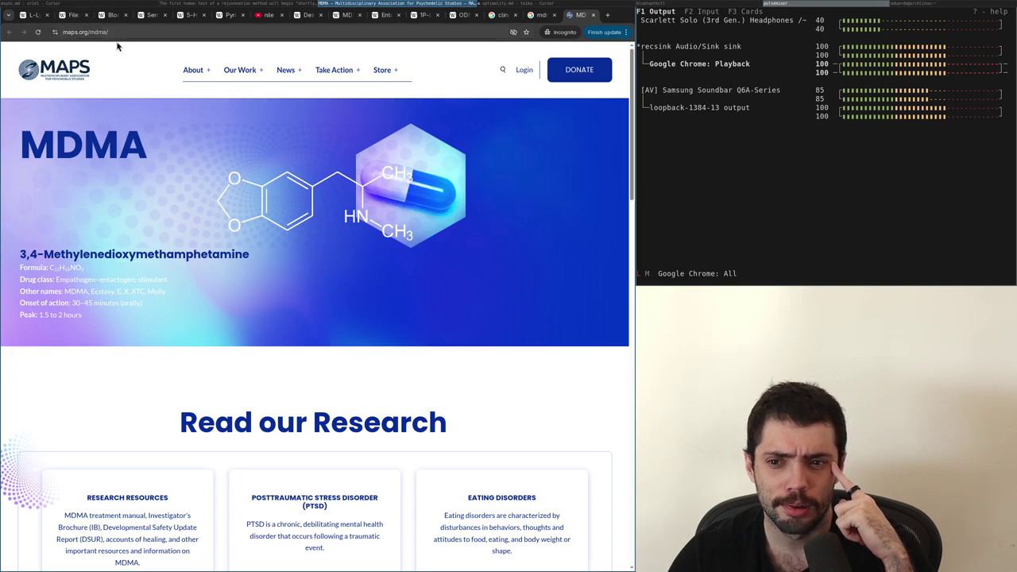
key(ctrl+t)
Search 'mdma wiki', read the Wikipedia MDMA article, then return to the MAPS MDMA page
text(mdma wiki)
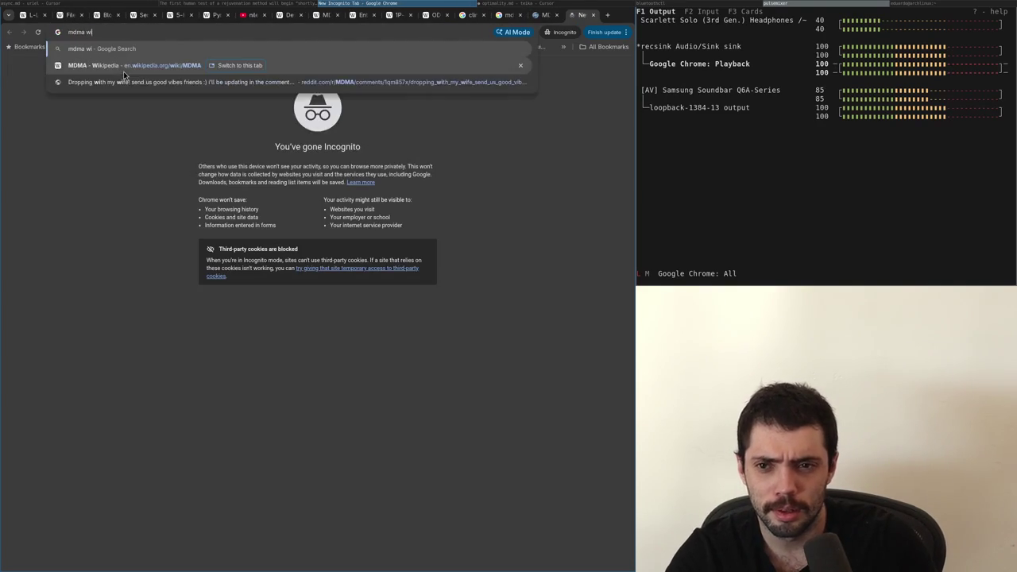
key(Return)
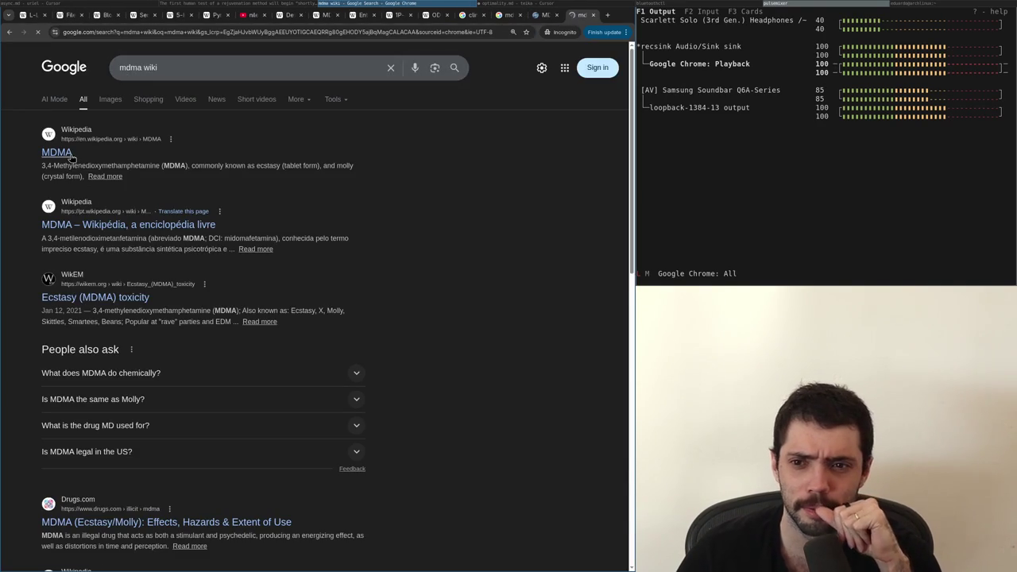
click(62, 162)
scroll(190, 261, down, 5)
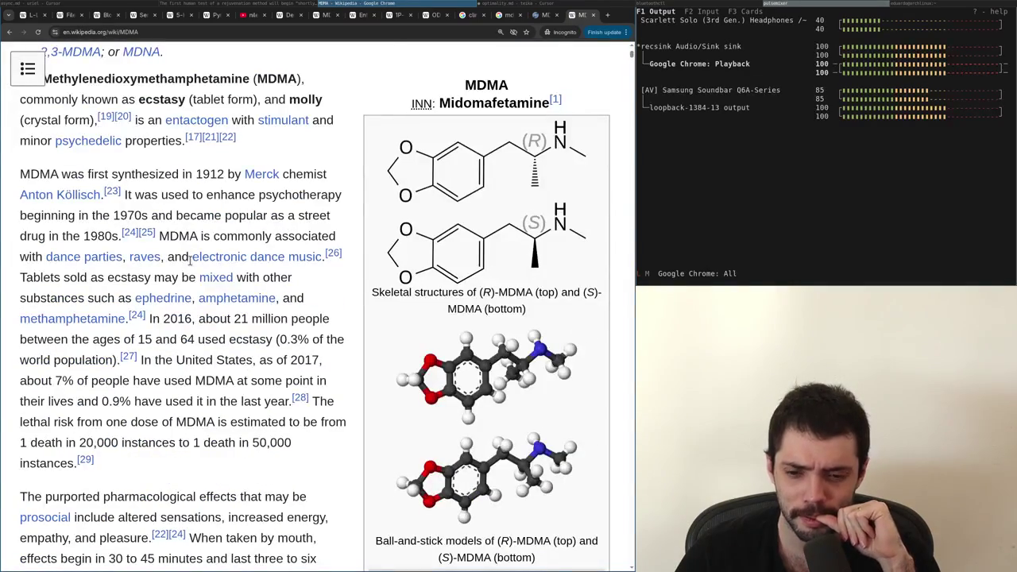
scroll(190, 260, down, 10)
scroll(211, 336, down, 5)
scroll(211, 337, up, 6)
scroll(211, 337, down, 13)
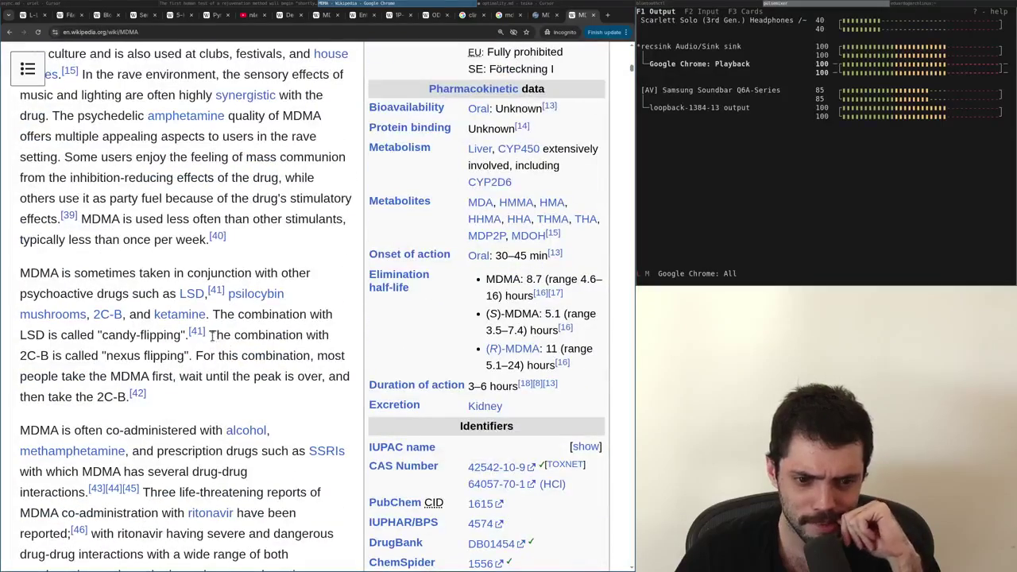
scroll(212, 337, down, 4)
scroll(211, 340, up, 6)
scroll(211, 340, up, 20)
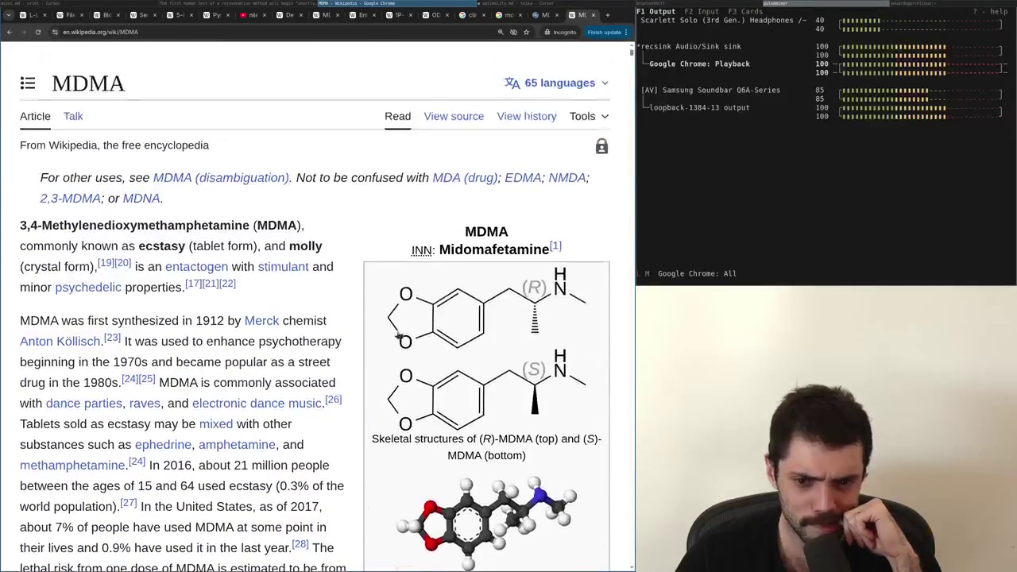
key(ctrl+Page_Up)
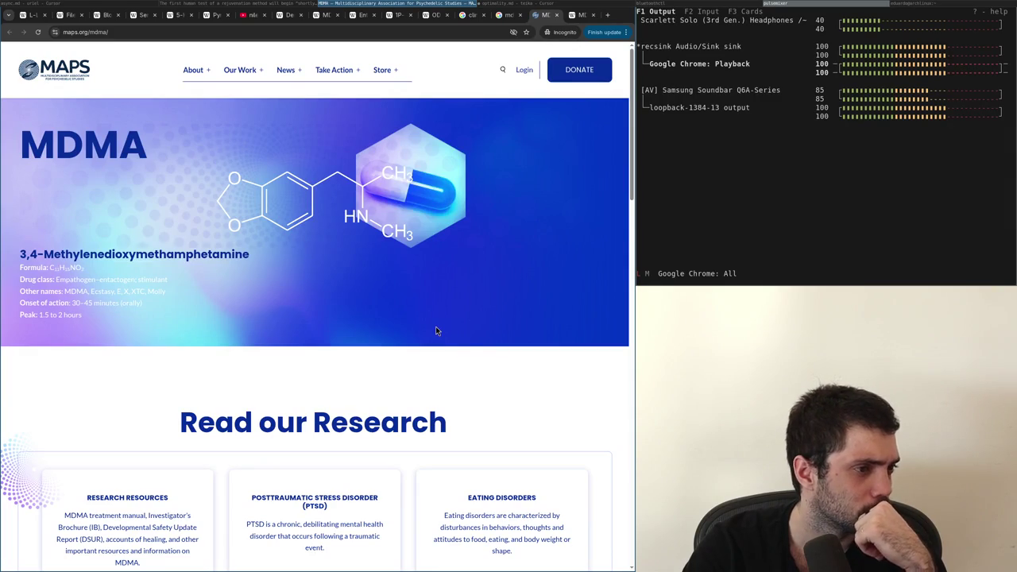
Scroll through the MAPS MDMA research page
key(ctrl+Page_Up)
key(ctrl+Page_Down)
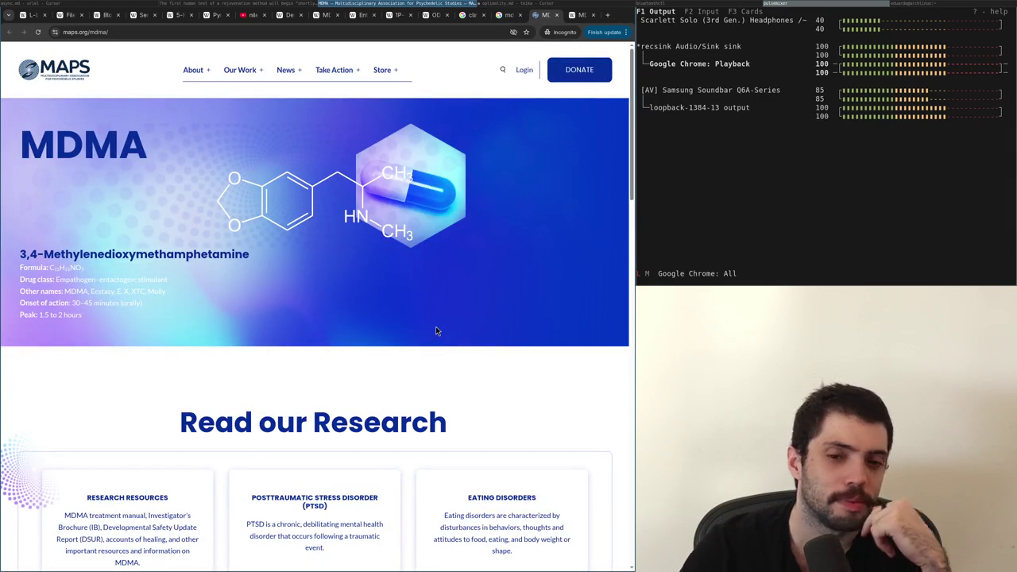
scroll(404, 366, down, 3)
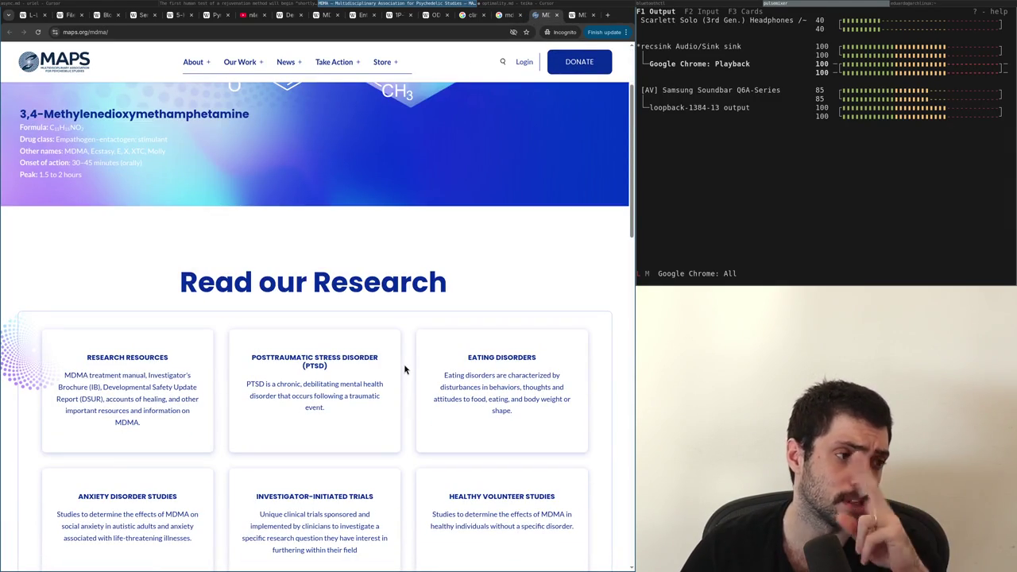
scroll(407, 369, down, 6)
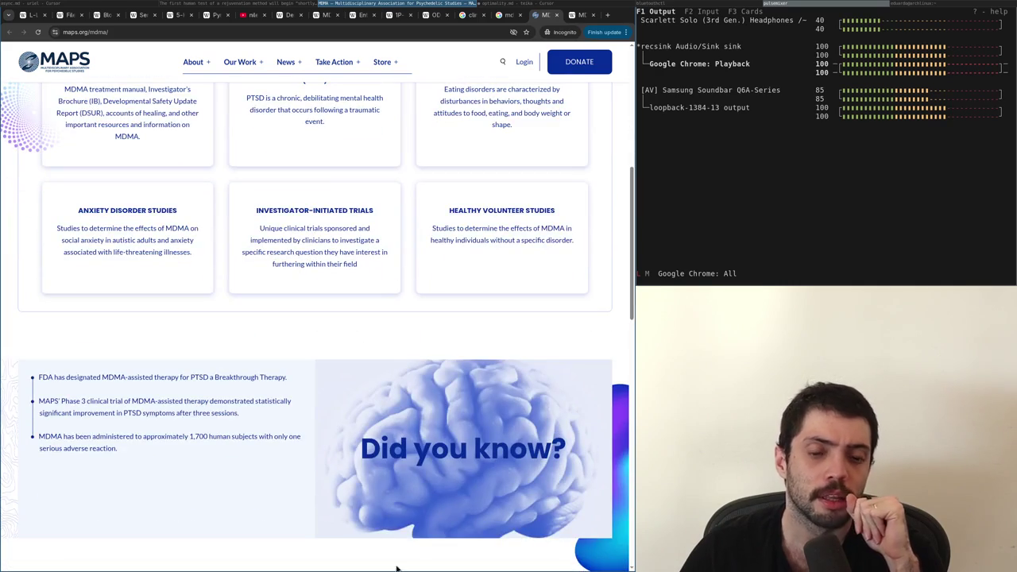
scroll(362, 458, up, 3)
scroll(361, 459, up, 3)
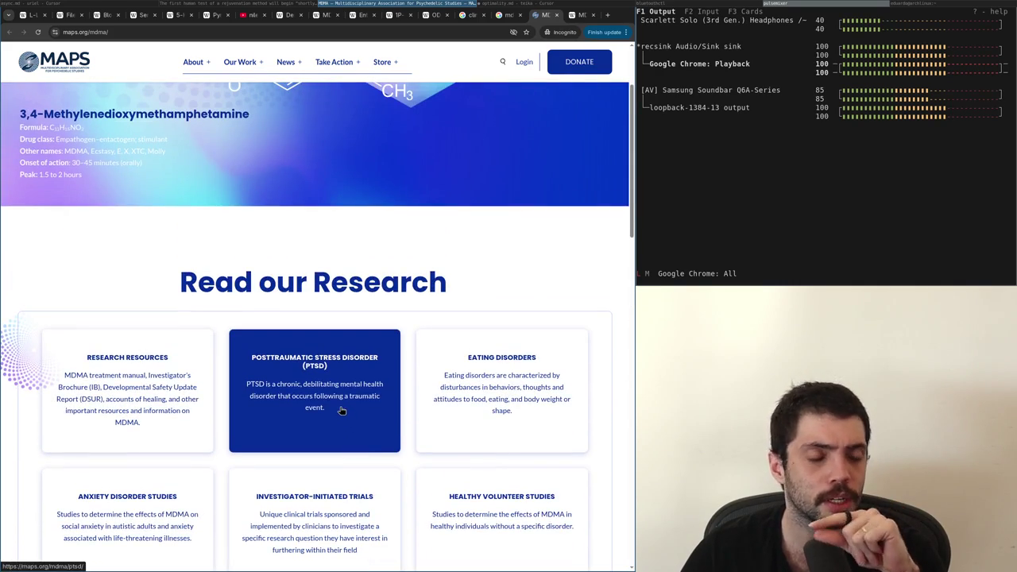
scroll(157, 312, up, 3)
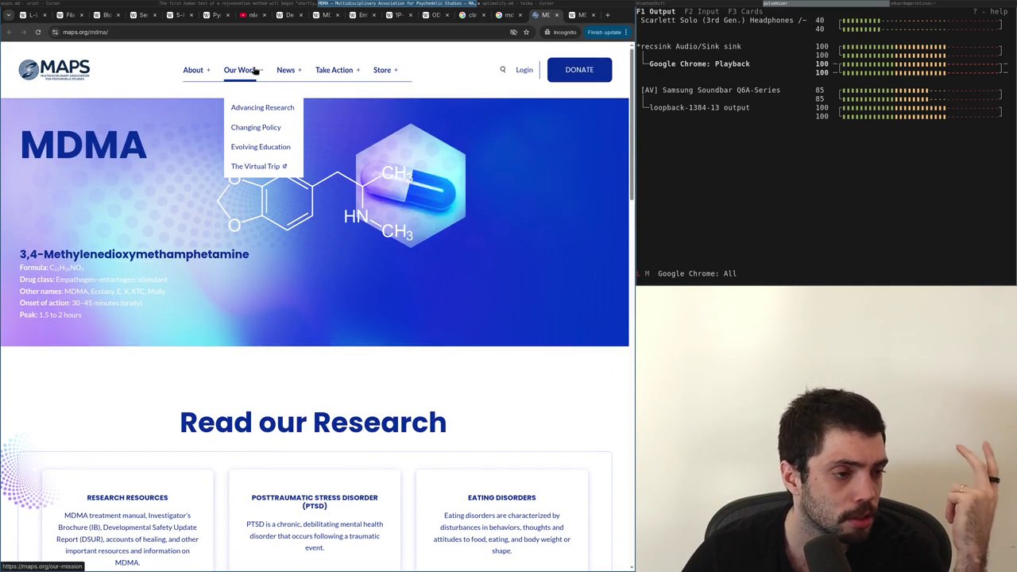
mouse_move(225, 74)
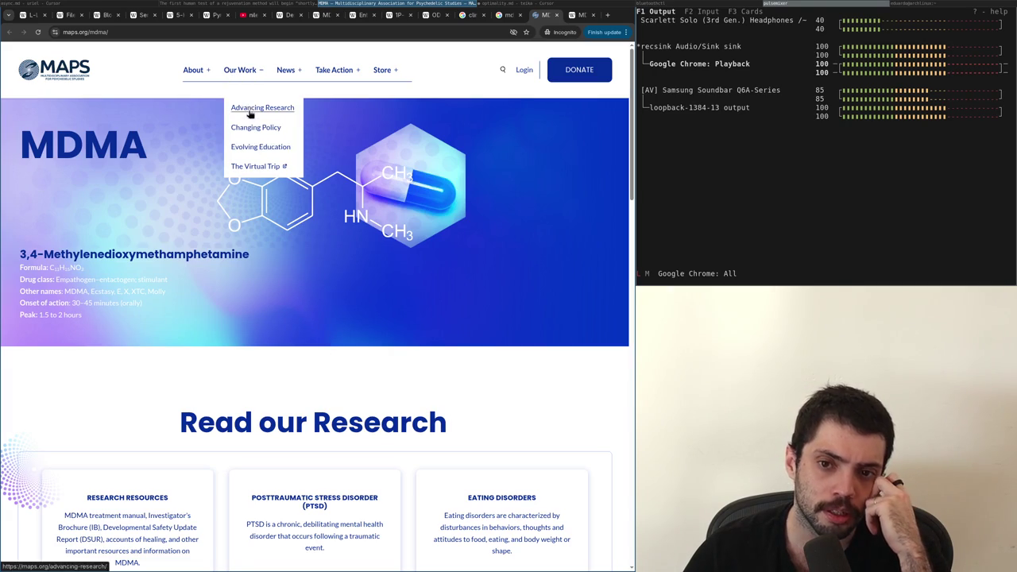
scroll(266, 314, down, 3)
scroll(270, 326, down, 3)
scroll(271, 326, up, 4)
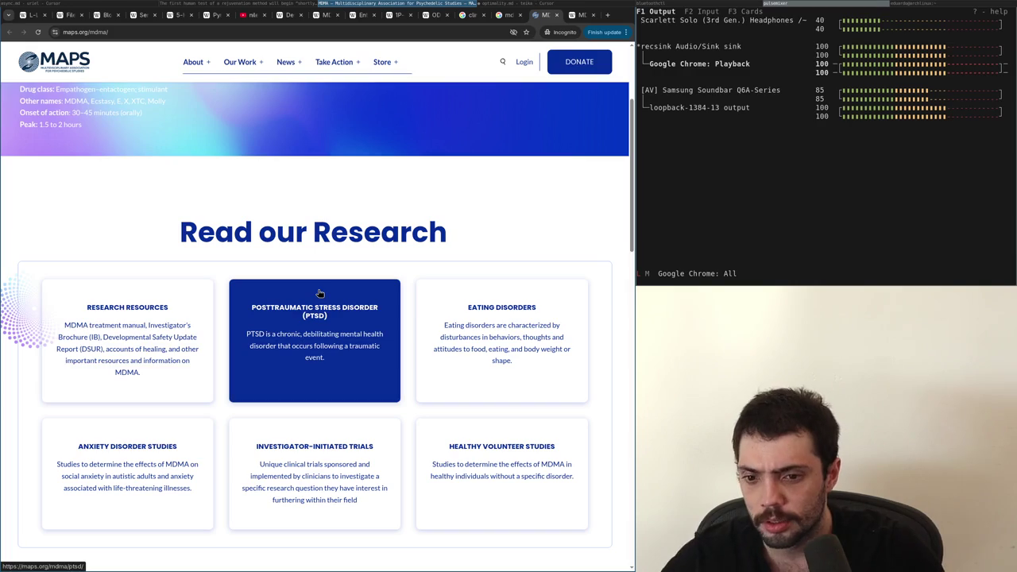
Open the Research Resources card, close it and the Wikipedia tab, returning to the clinical trials lsd results
click(157, 347)
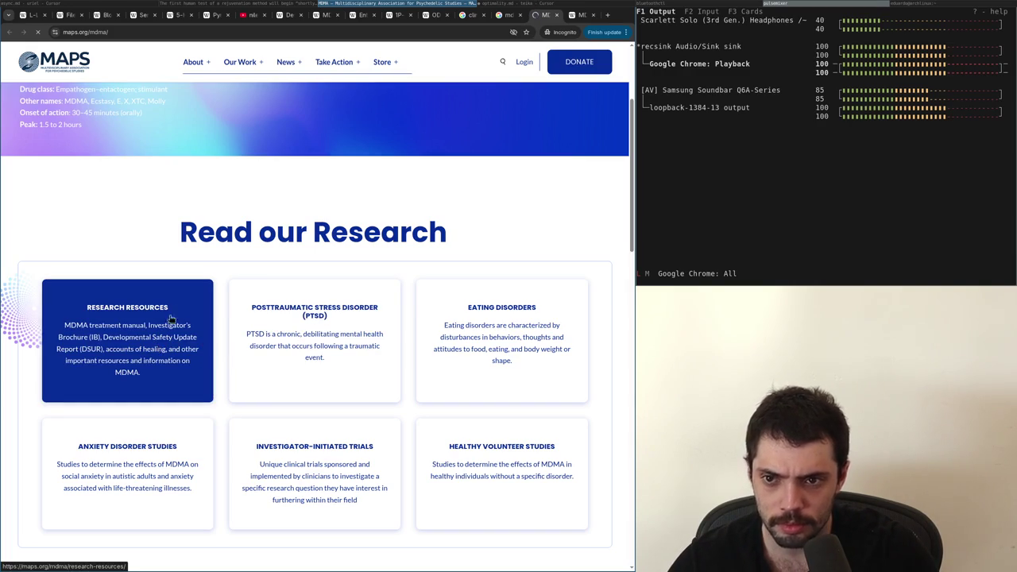
key(ctrl+w)
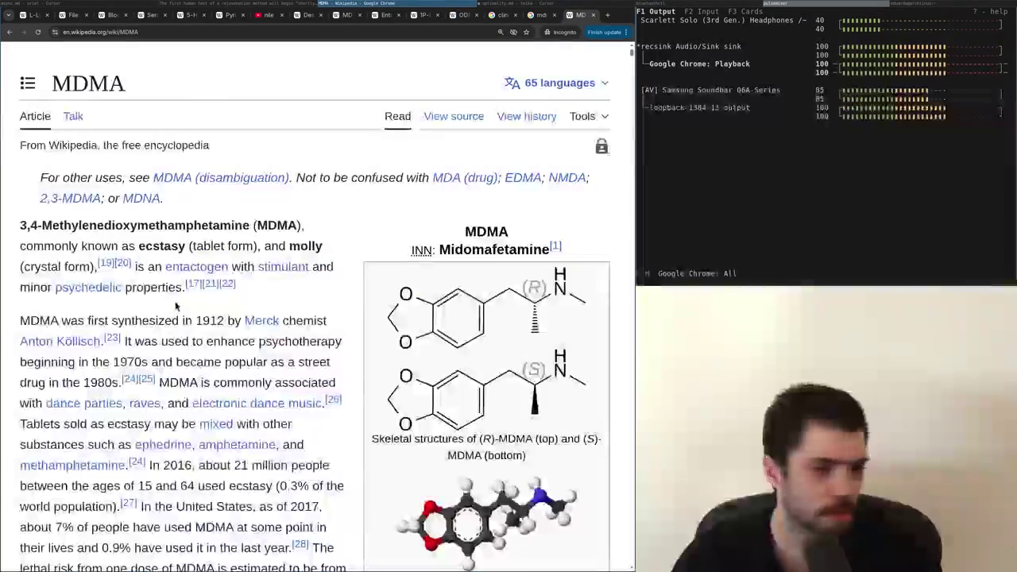
key(ctrl+w)
key(ctrl+shift+Tab)
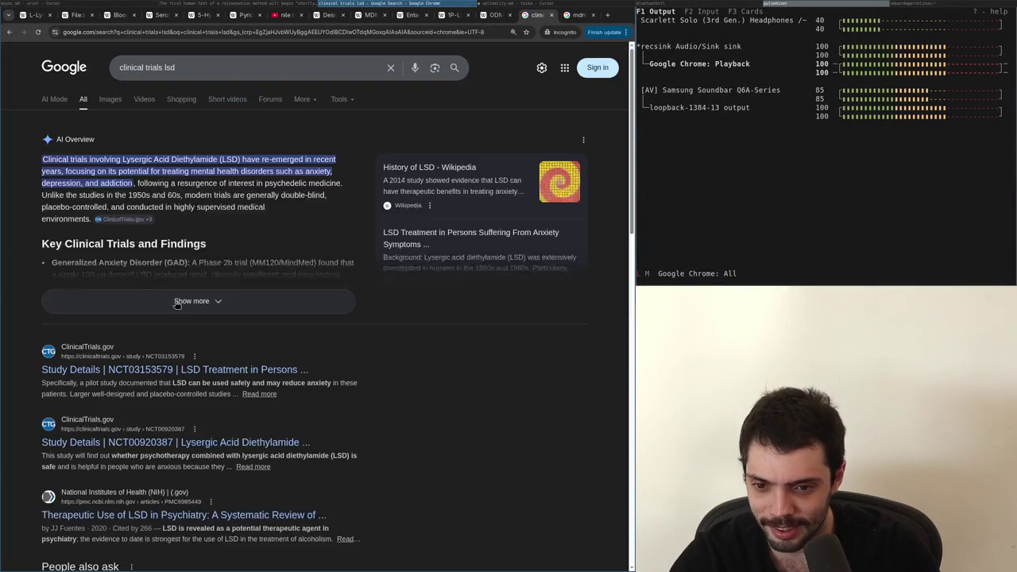
Close the LSD results tab, show News results, and open the UC Berkeley MDMA article in background
key(ctrl+w)
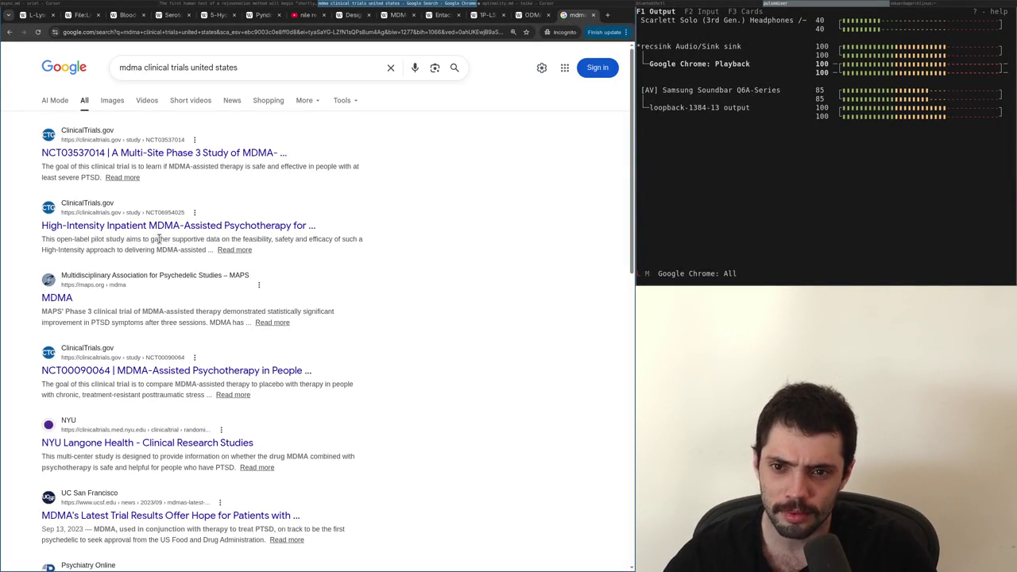
click(232, 100)
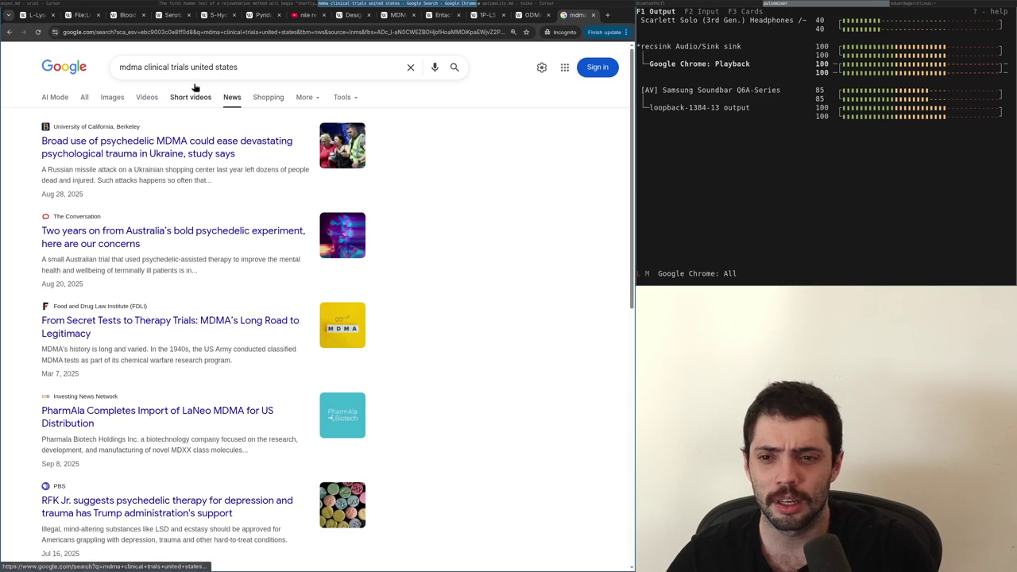
middle_click(166, 159)
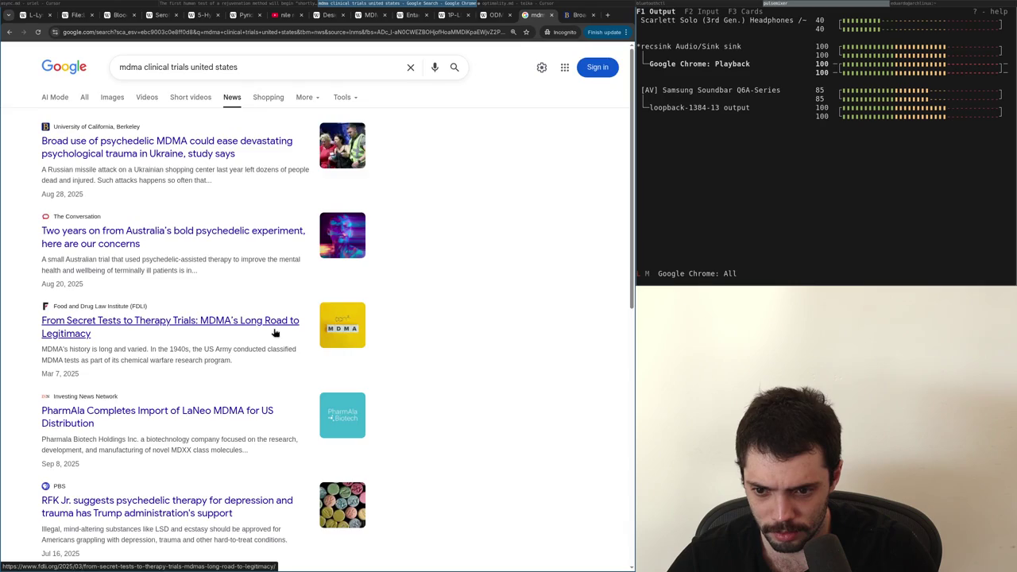
Limit the News results to the past year
scroll(275, 333, down, 1)
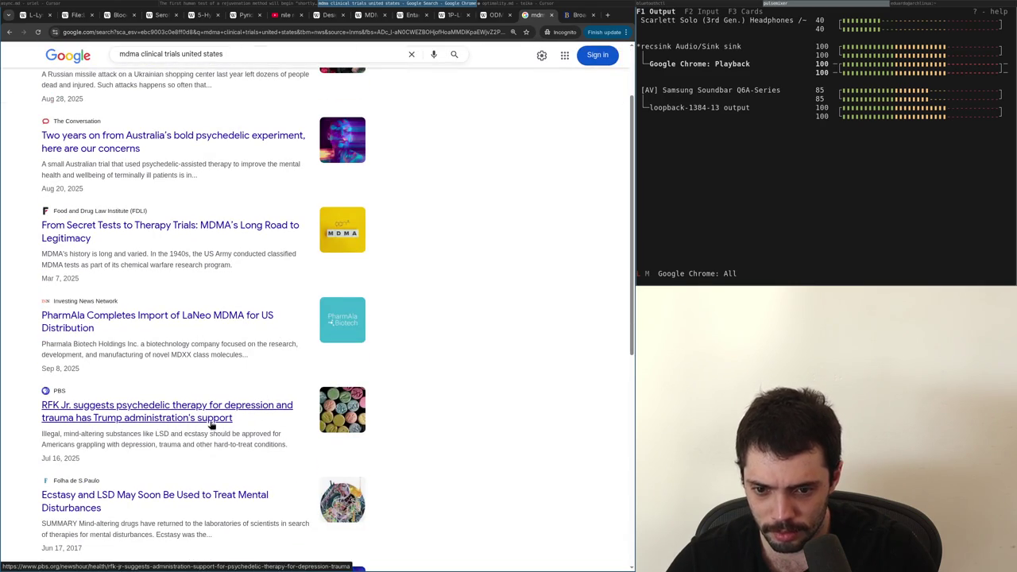
scroll(205, 421, down, 1)
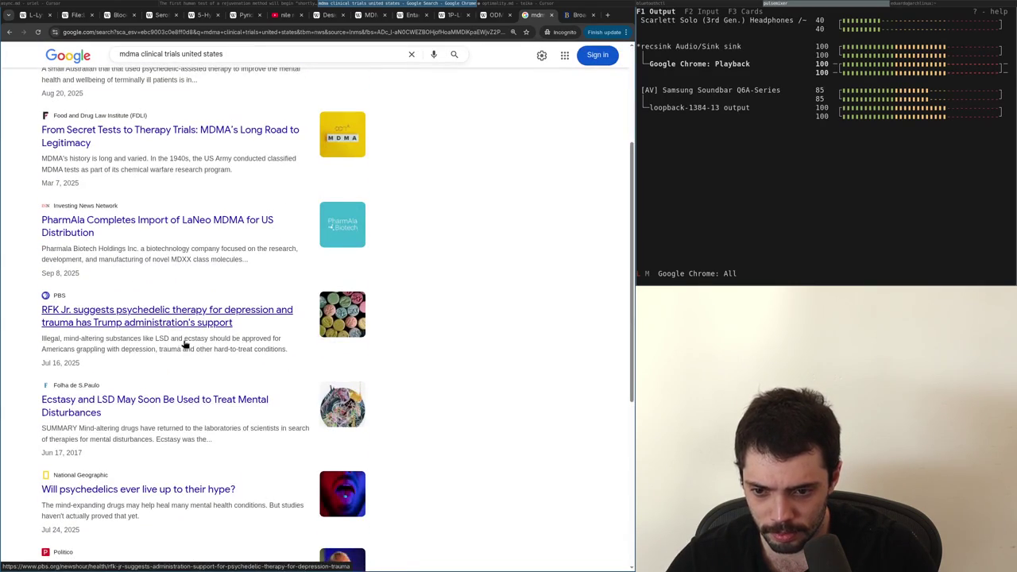
scroll(209, 416, up, 2)
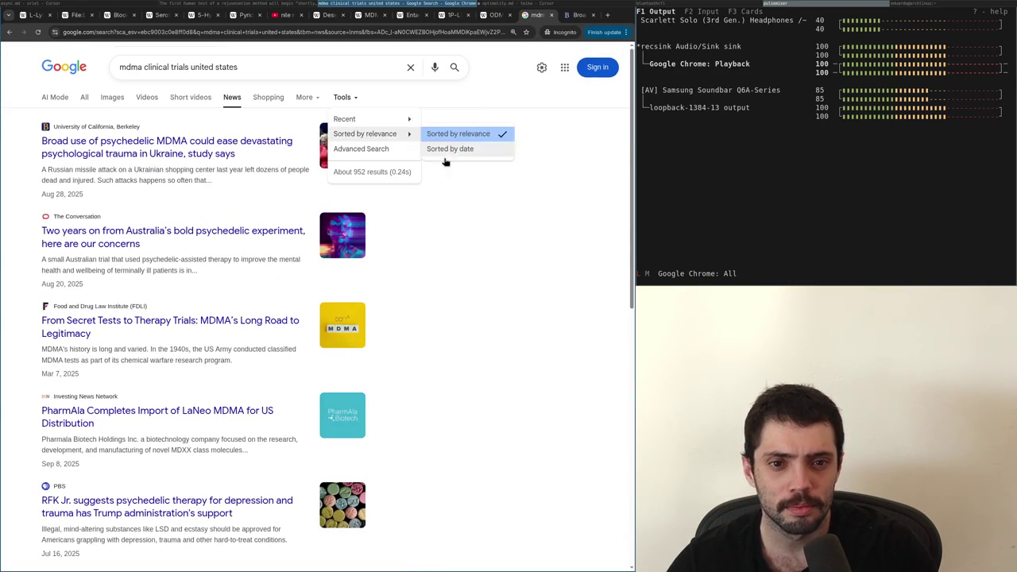
mouse_move(373, 119)
click(446, 195)
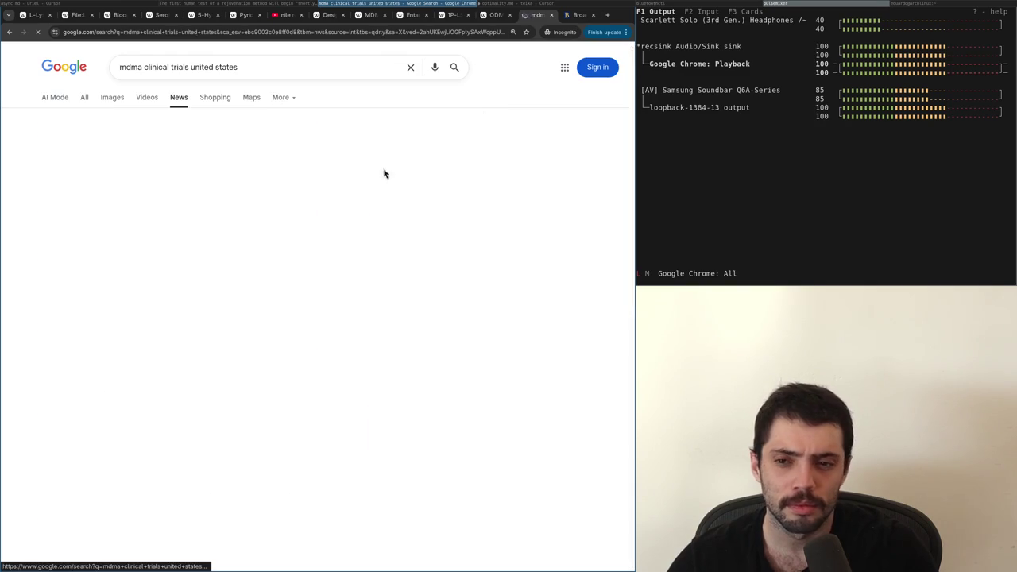
Delete the word 'trials' from the search query
click(132, 72)
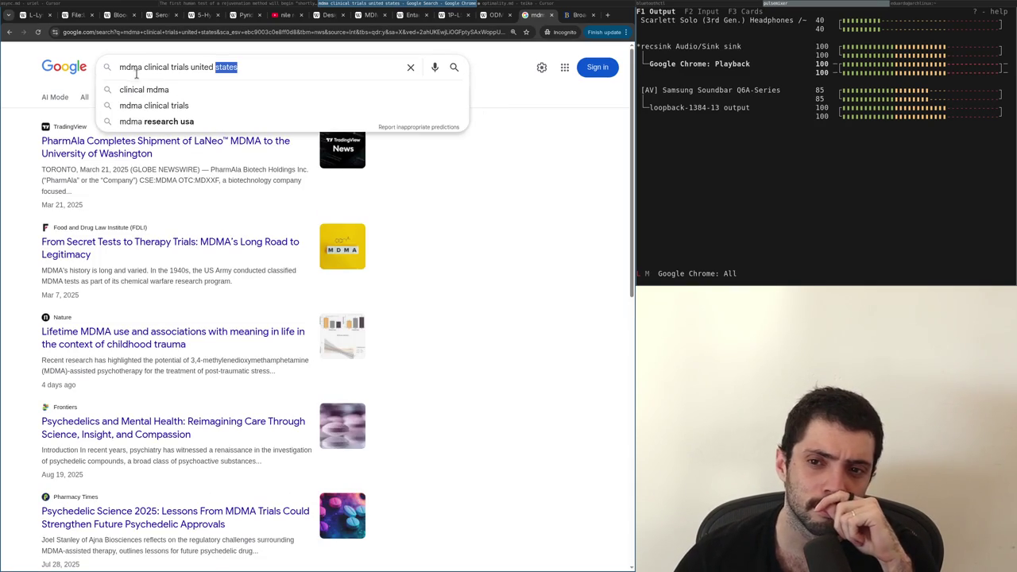
triple_click(178, 67)
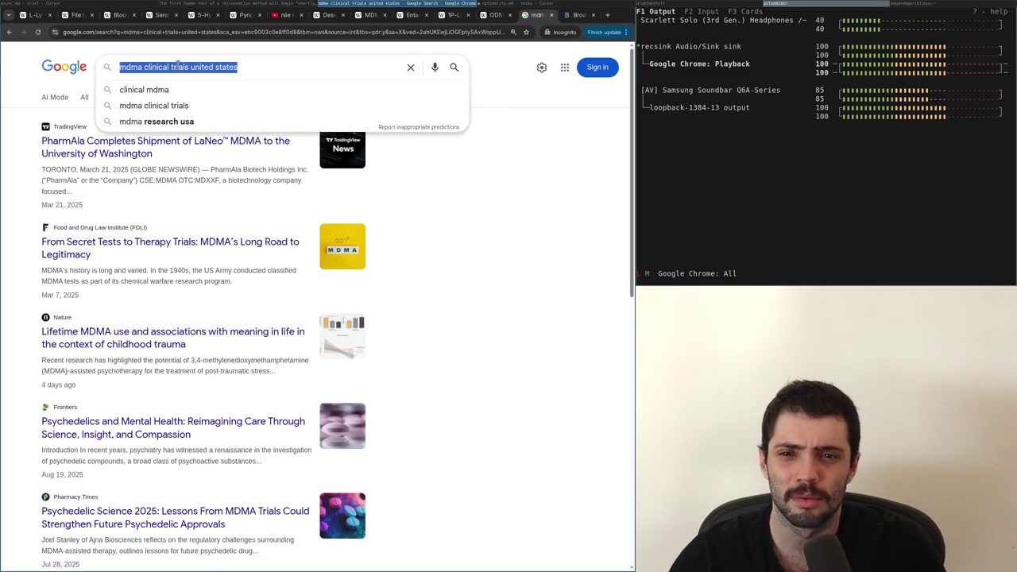
double_click(178, 66)
key(BackSpace)
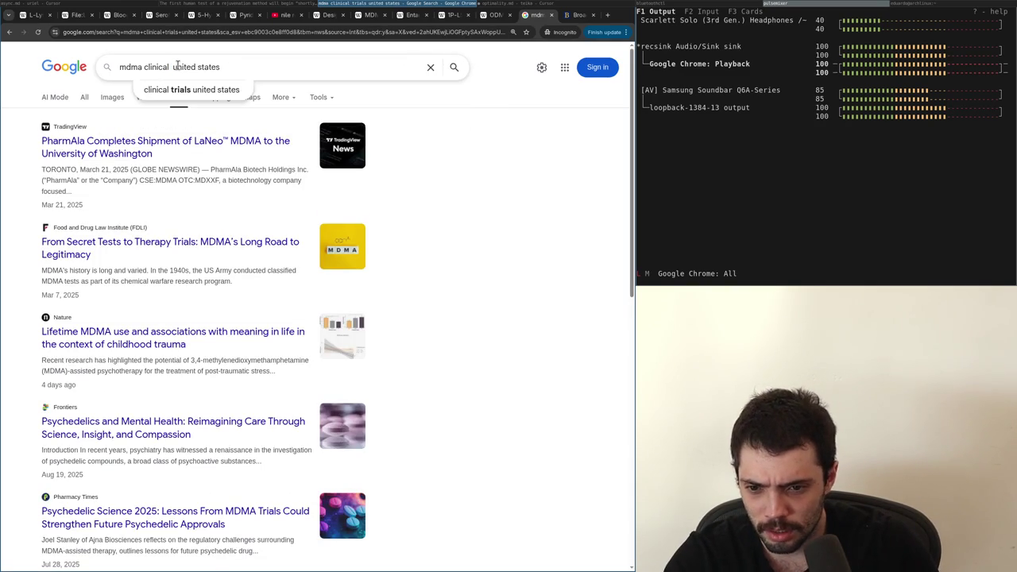
Open the Nature article on lifetime MDMA use after childhood trauma, dismiss the cookie notice, and zoom in
middle_click(124, 343)
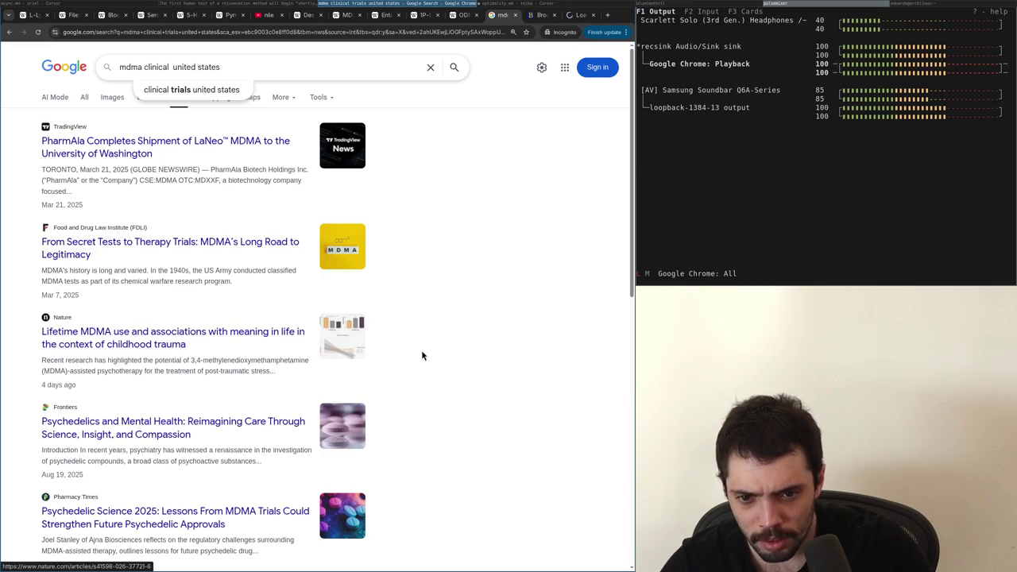
key(ctrl+9)
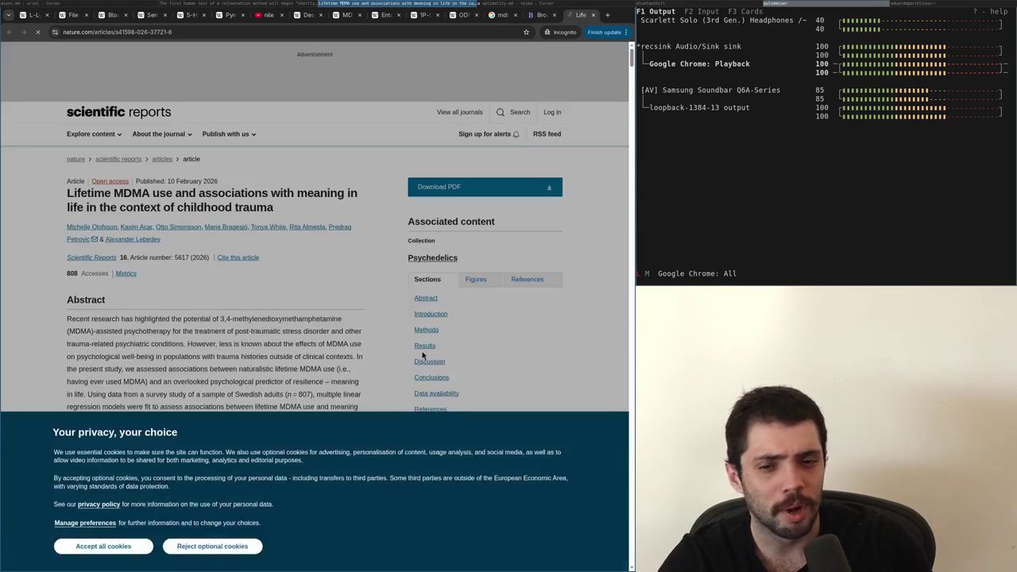
click(104, 546)
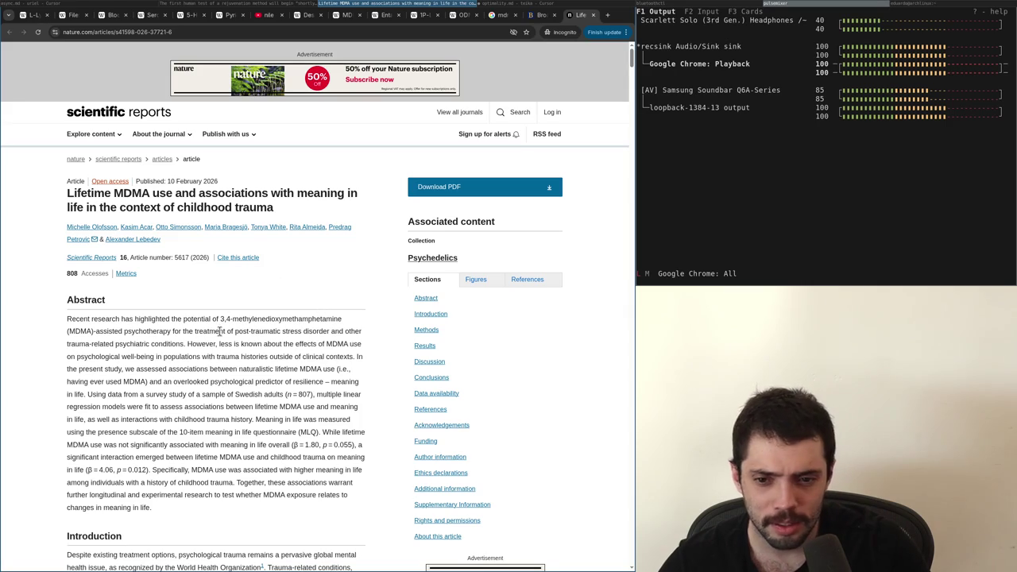
key(ctrl+plus)
key(ctrl+plus)
key(ctrl+plus)
scroll(220, 336, down, 5)
scroll(220, 336, up, 5)
Start an 'r-mdma' search in a new private tab, then close it and cycle through open tabs
key(ctrl+t)
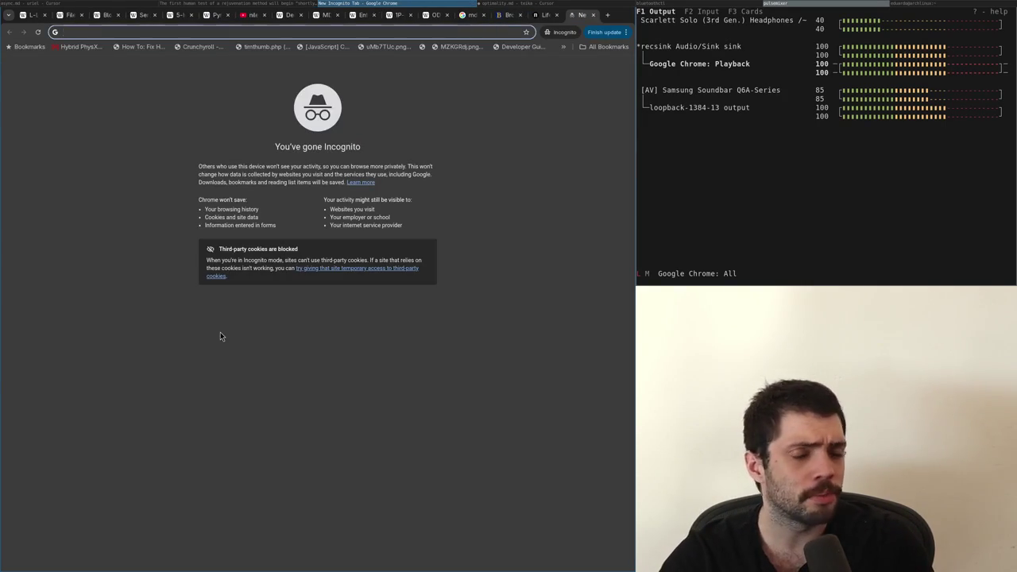
text(r-mdma)
key(ctrl+a)
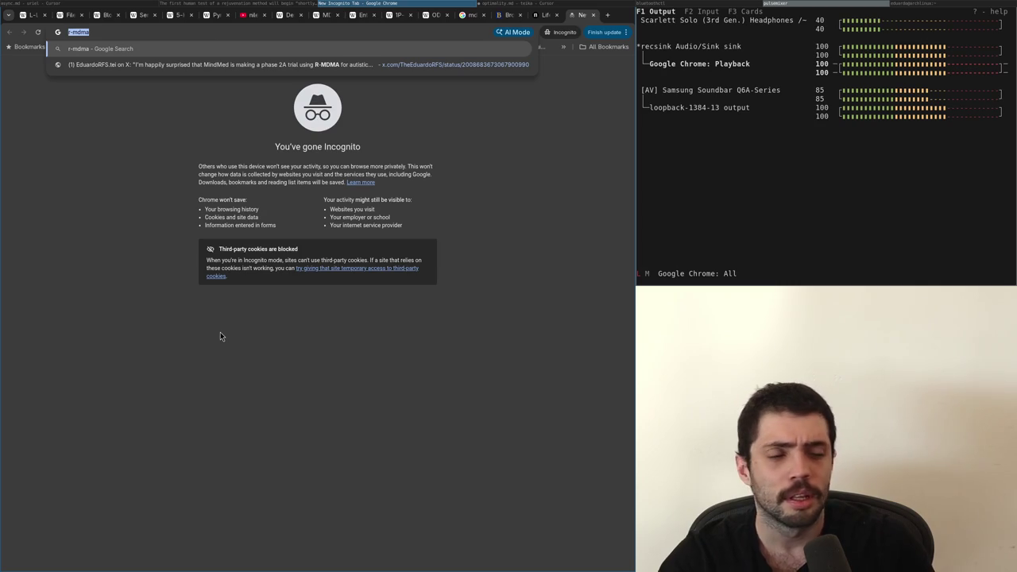
key(ctrl+w)
key(ctrl+Tab)
key(ctrl+shift+Tab)
key(ctrl+shift+Tab)
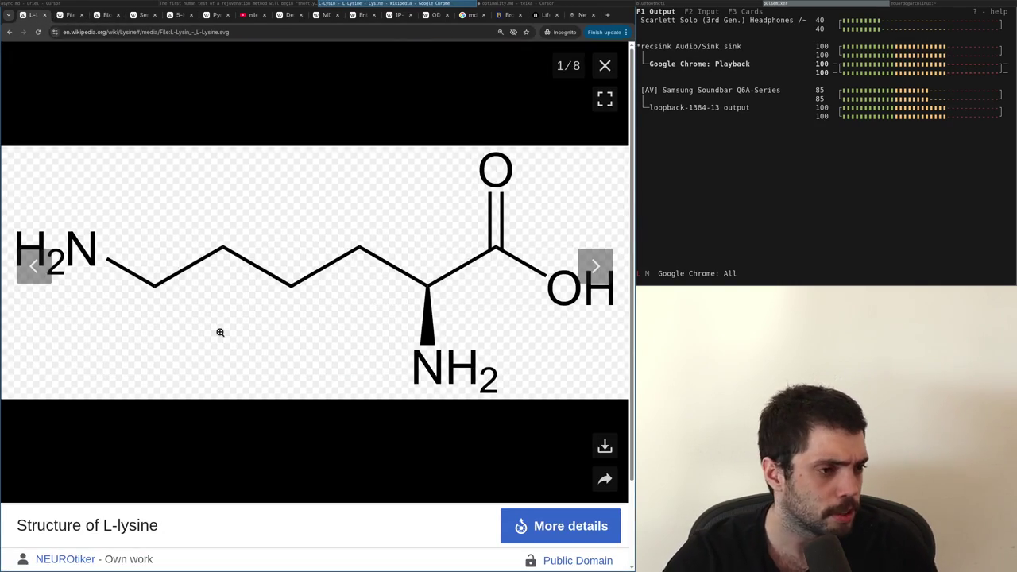
Search 'levoamphetamine' and open its Wikipedia article
key(ctrl+t)
text(levoamphetamine)
key(Return)
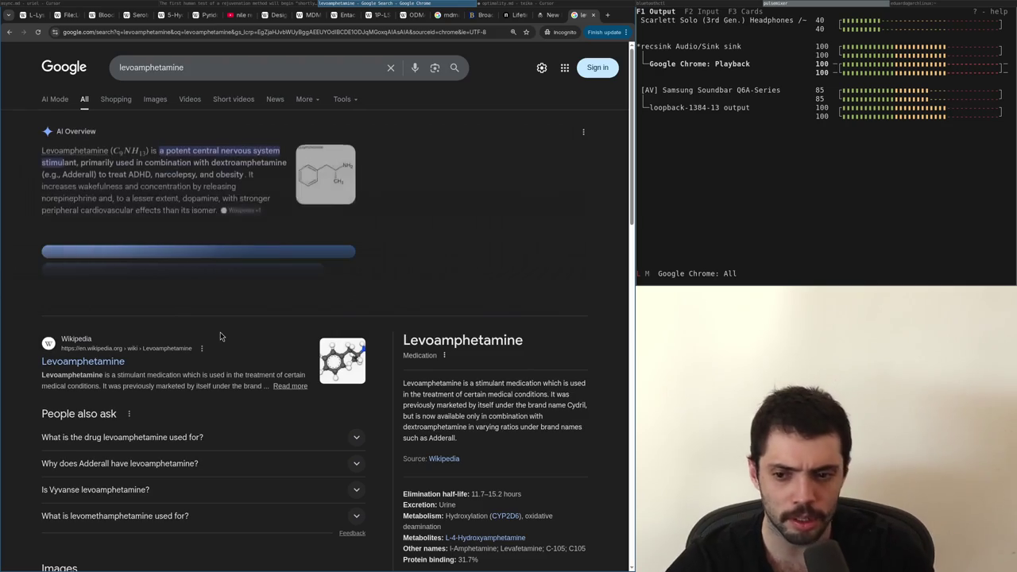
click(94, 357)
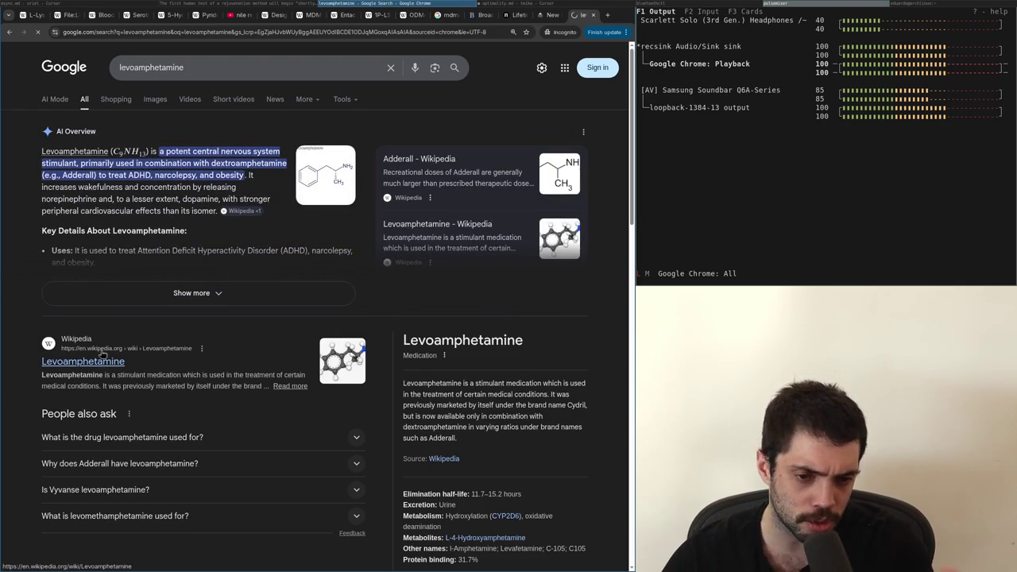
Search 's-mdma vs r-mdma research' in a fresh private tab
key(ctrl+l)
text(r-mdma)
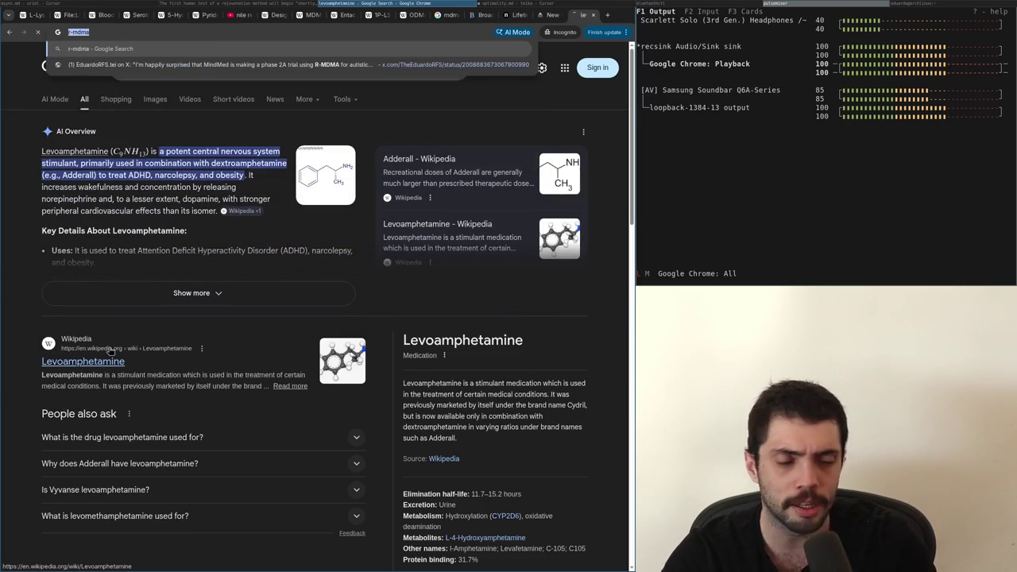
key(ctrl+t)
text(s-mdma w)
key(BackSpace)
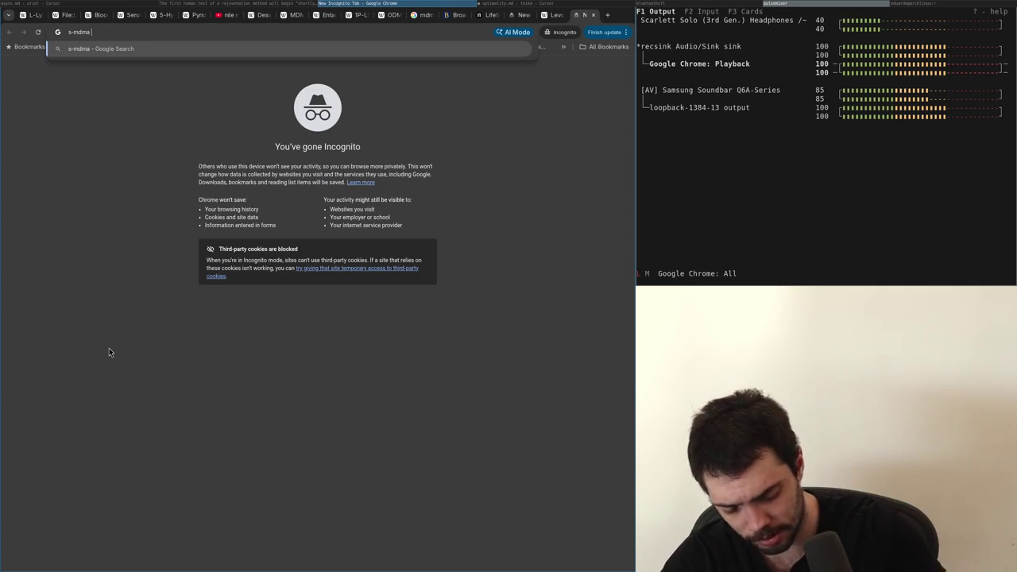
text(vs r-mdma research)
key(Return)
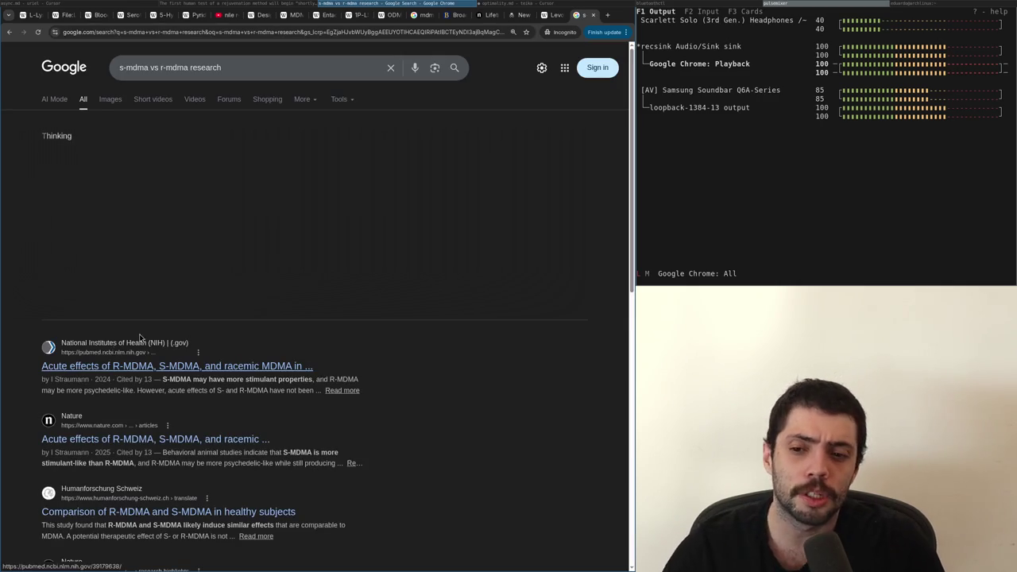
Open the Nature result 'Is the stereoisomer R-MDMA a safer version of MDMA?'
double_click(174, 380)
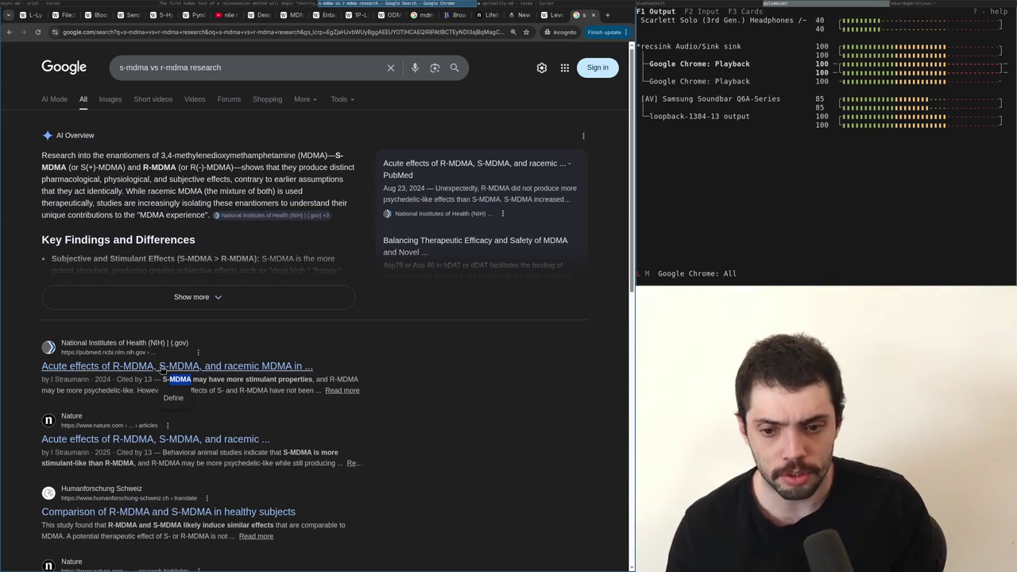
middle_click(161, 368)
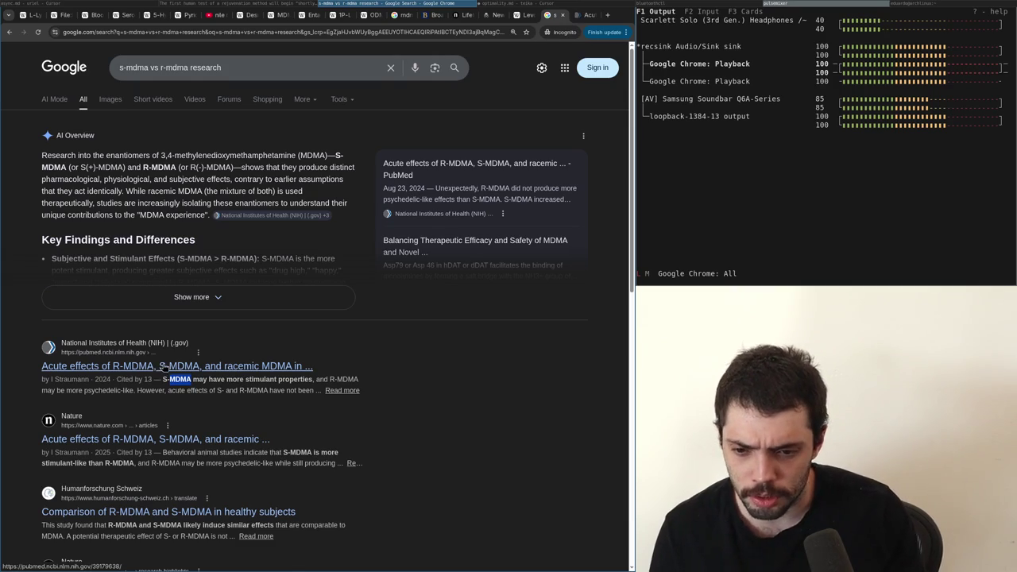
scroll(161, 368, down, 2)
click(560, 16)
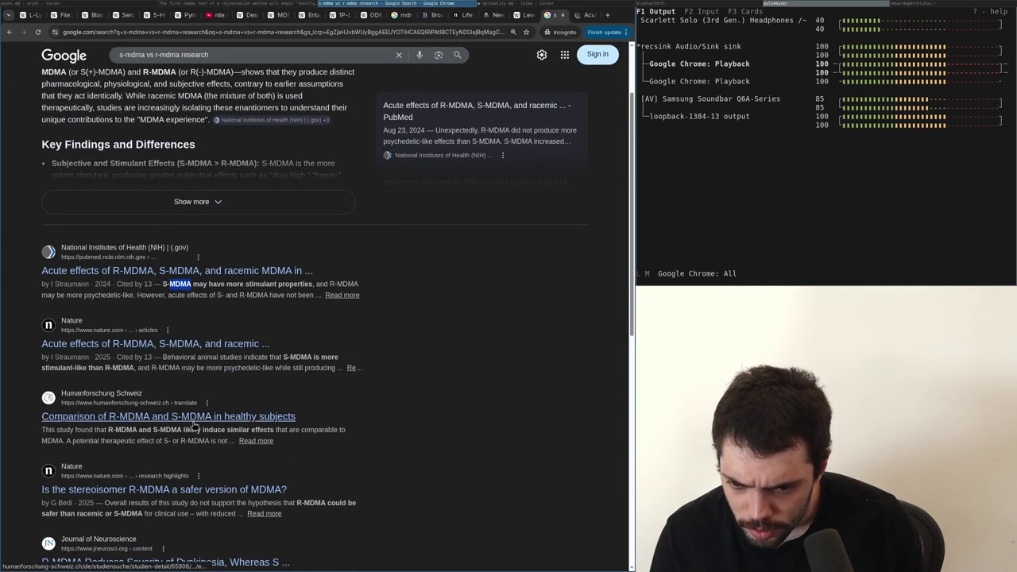
click(144, 494)
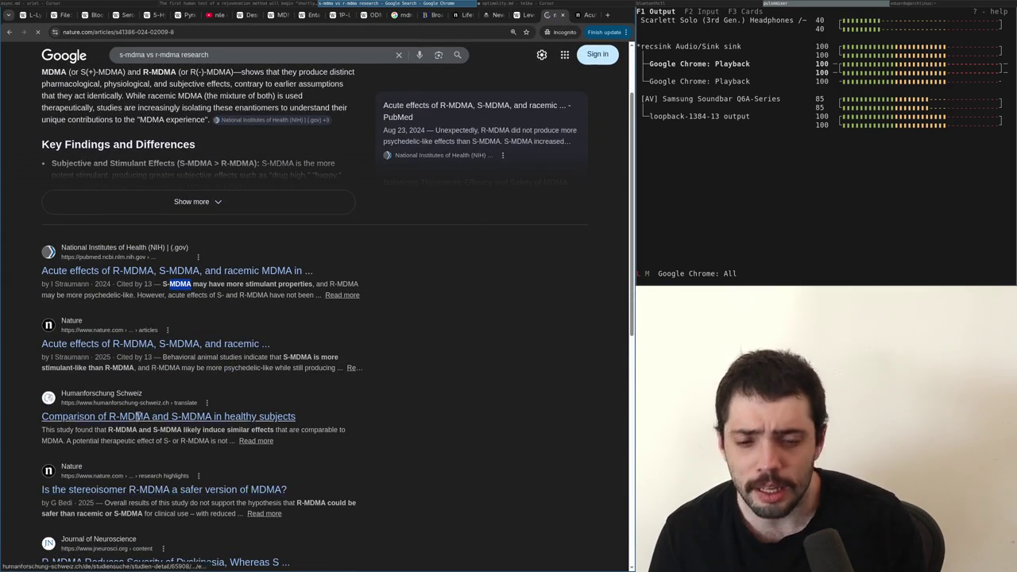
scroll(227, 405, down, 3)
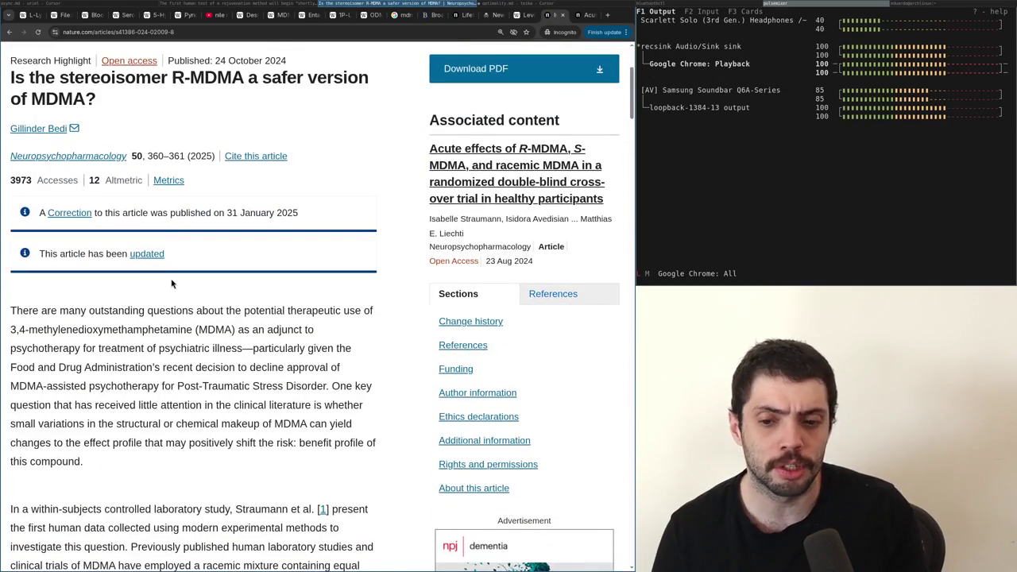
scroll(171, 286, up, 4)
scroll(171, 290, down, 5)
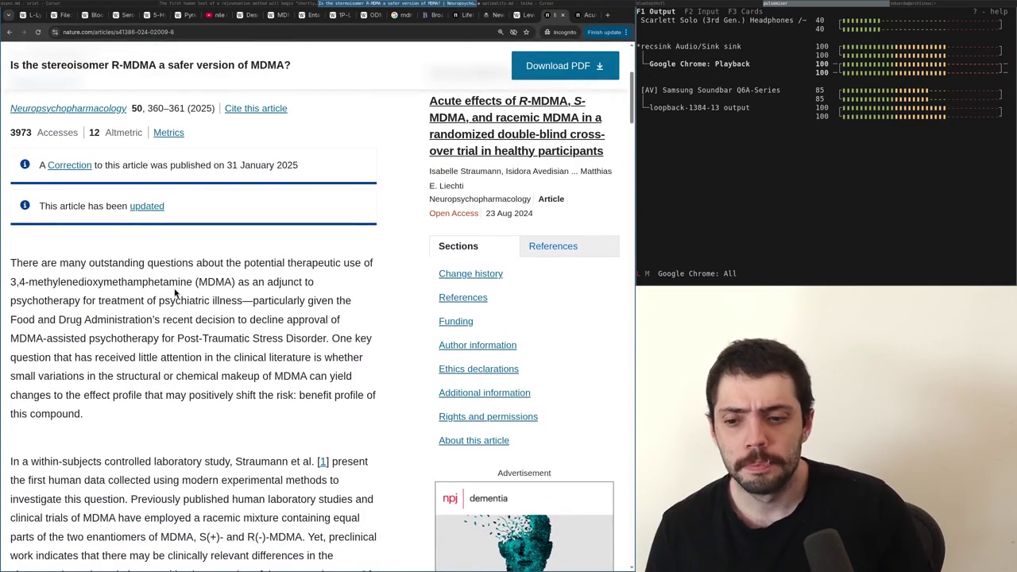
scroll(175, 293, down, 2)
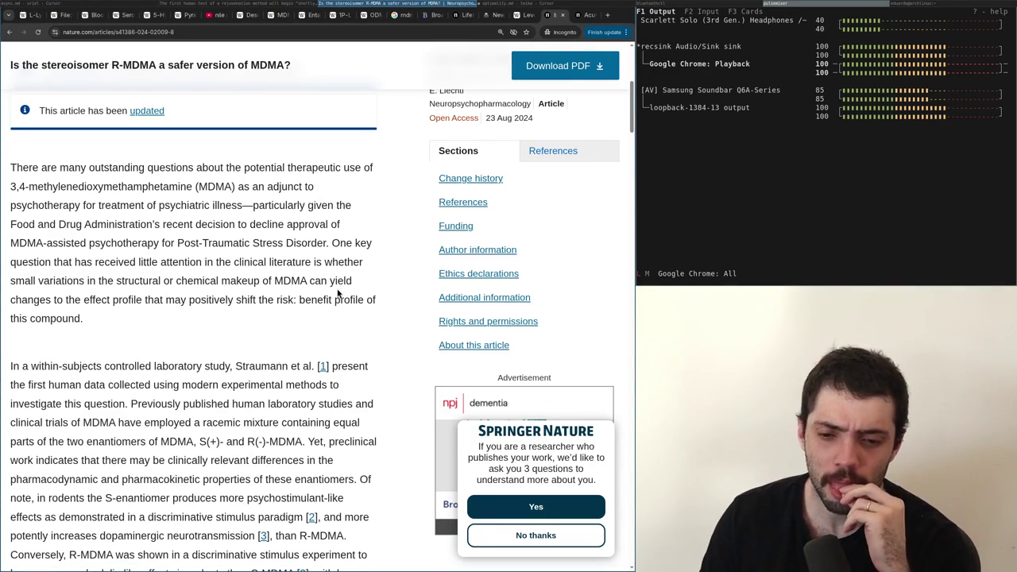
scroll(335, 294, down, 2)
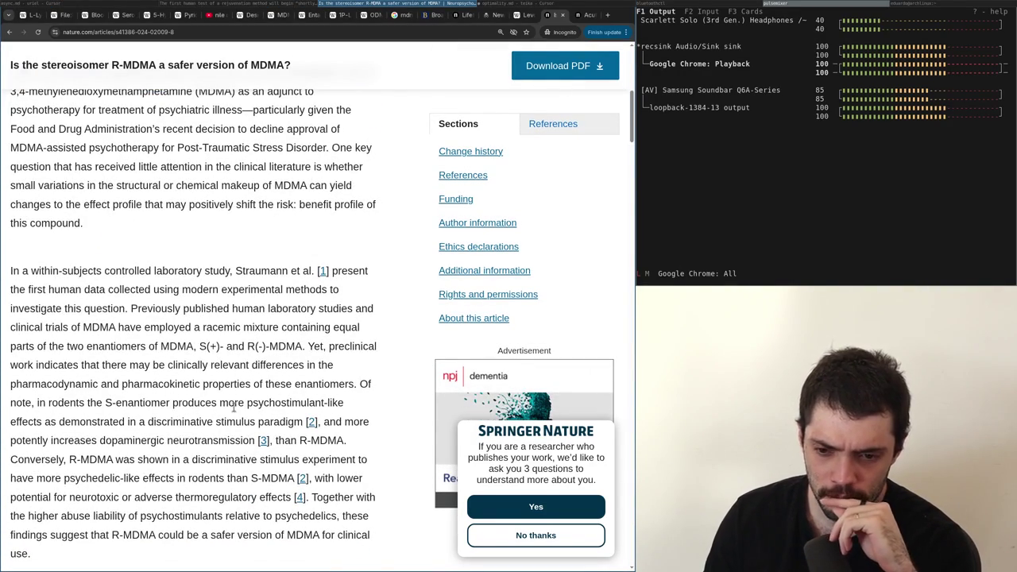
scroll(222, 389, down, 2)
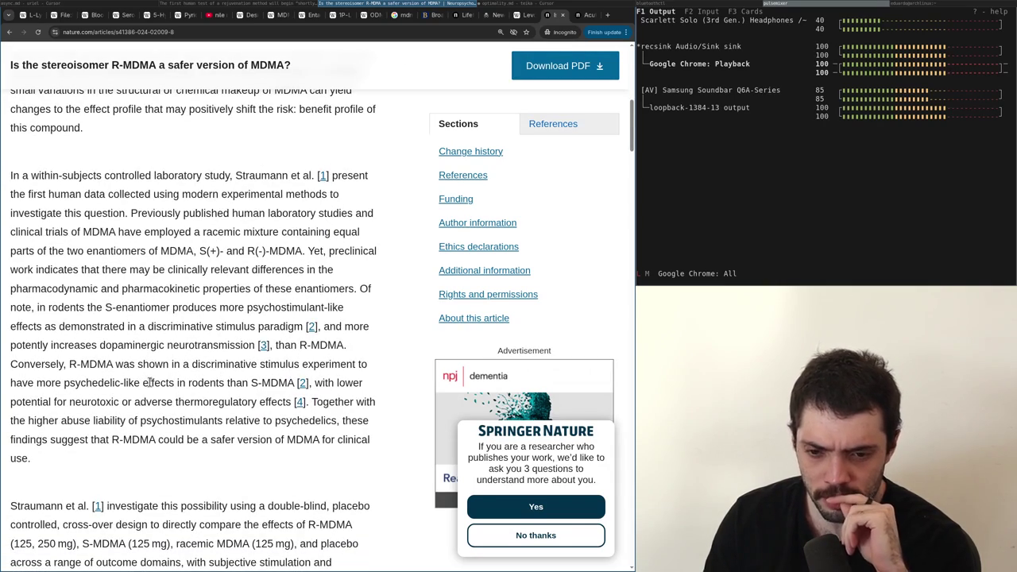
drag(51, 383, 177, 397)
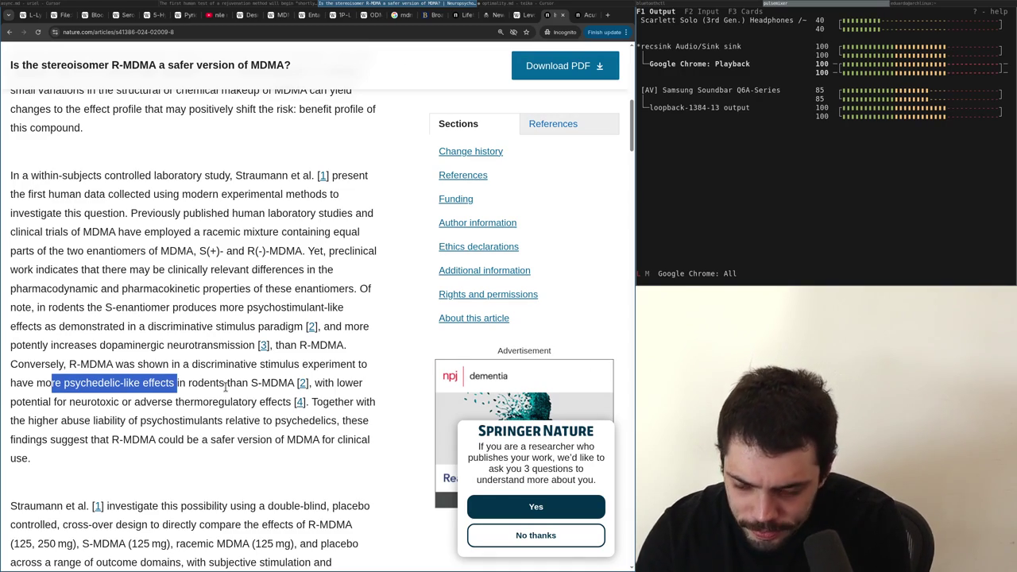
Scroll down the R-MDMA study summary to the results from 24 healthy adults
scroll(226, 385, down, 2)
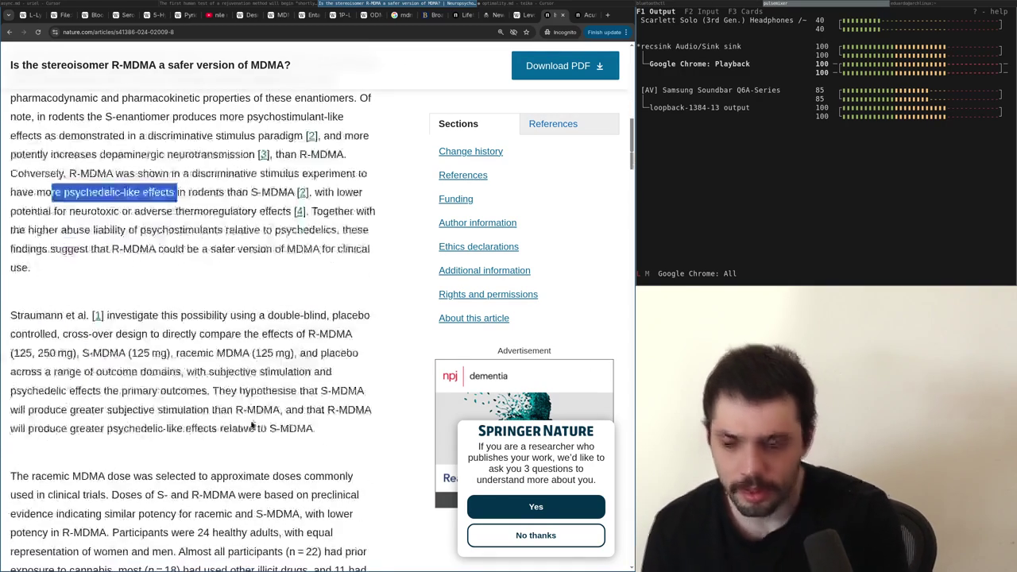
scroll(242, 410, down, 1)
scroll(242, 410, down, 3)
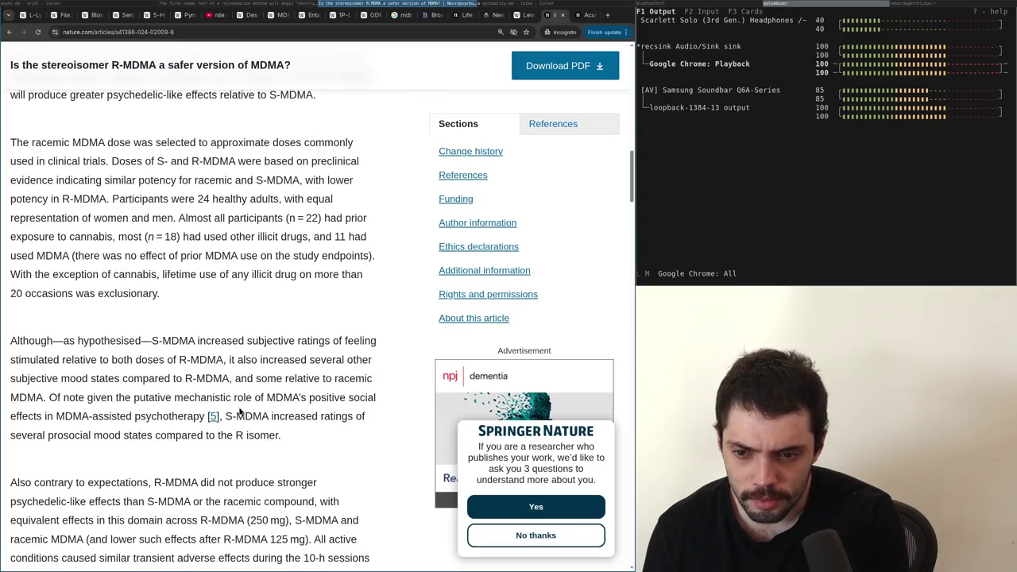
scroll(236, 410, down, 1)
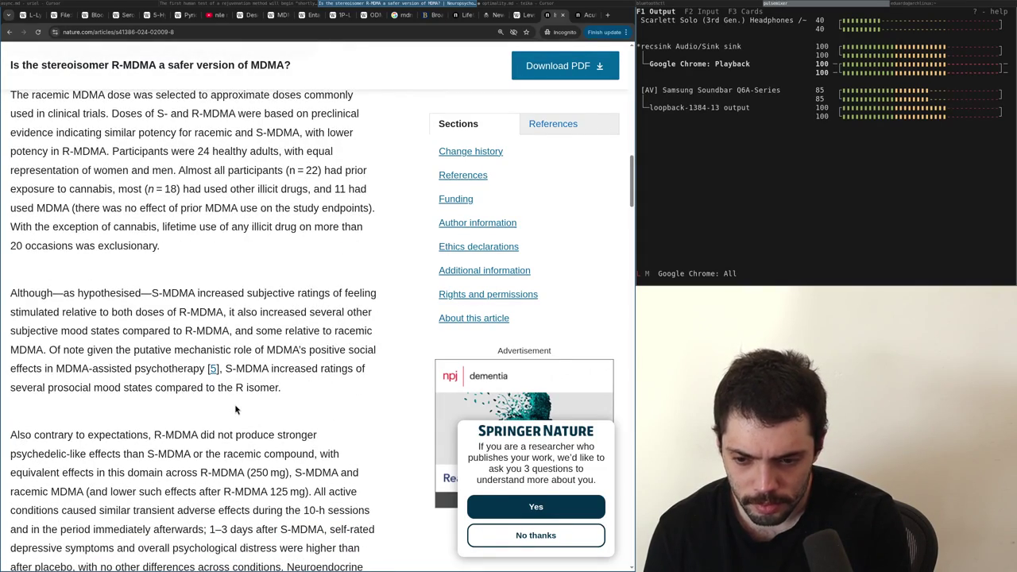
scroll(235, 410, down, 1)
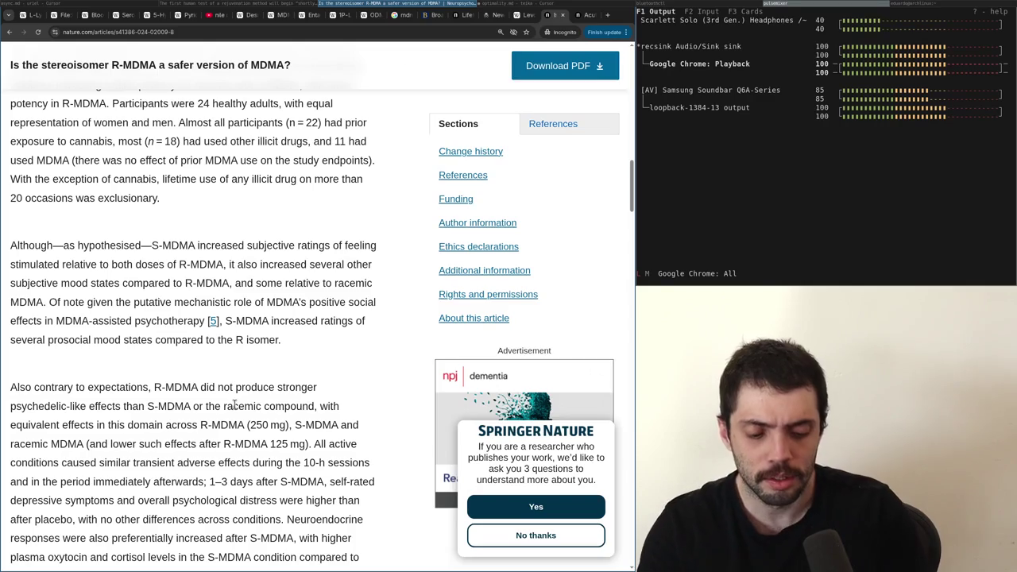
Search Google for '2-cb trials' and open the ClinicalTrials.gov 2C-B study, zoomed in
key(ctrl+t)
text(2-cb trials)
key(Return)
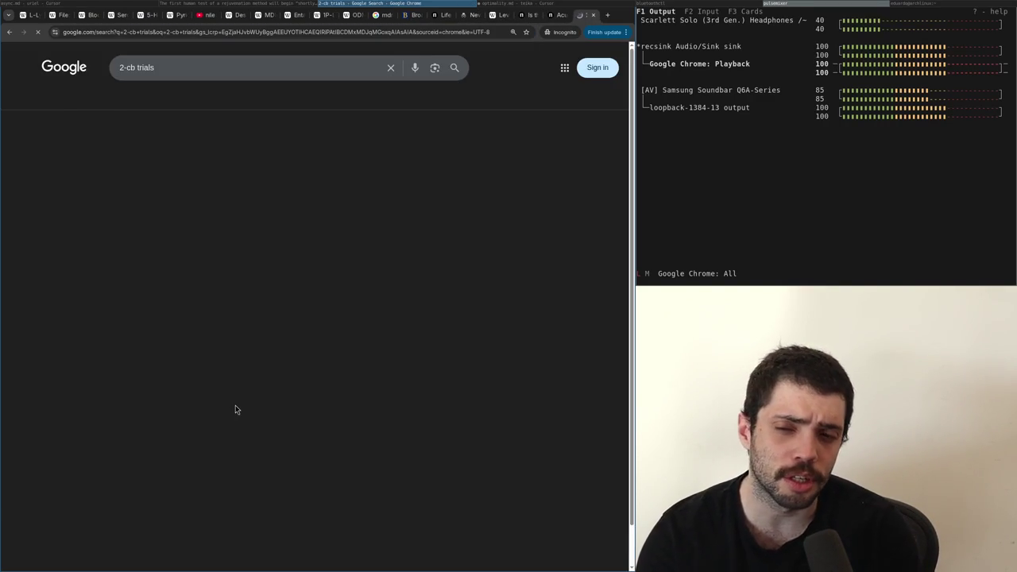
click(128, 69)
key(BackSpace)
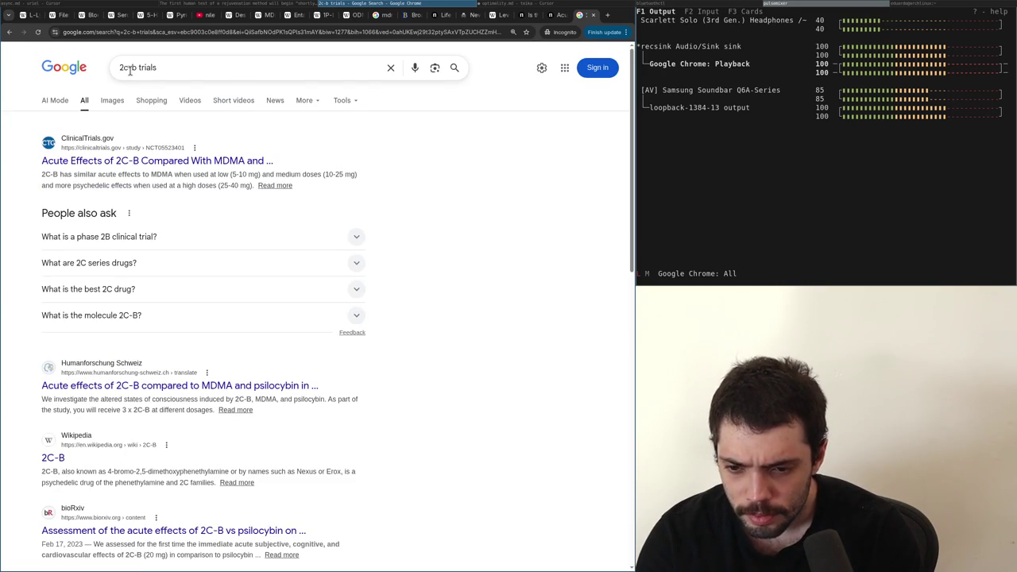
middle_click(126, 152)
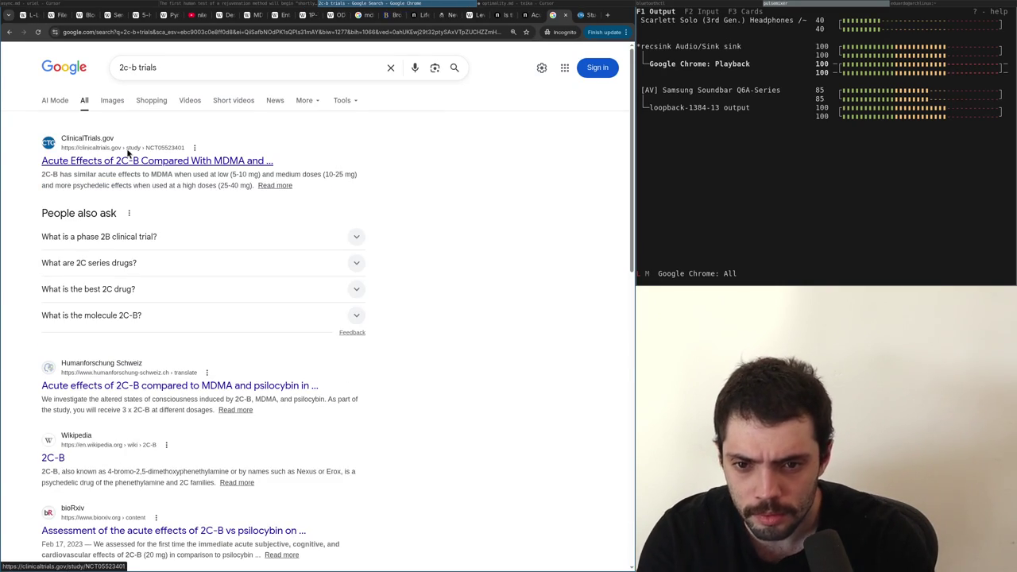
key(ctrl+Tab)
scroll(127, 152, down, 3)
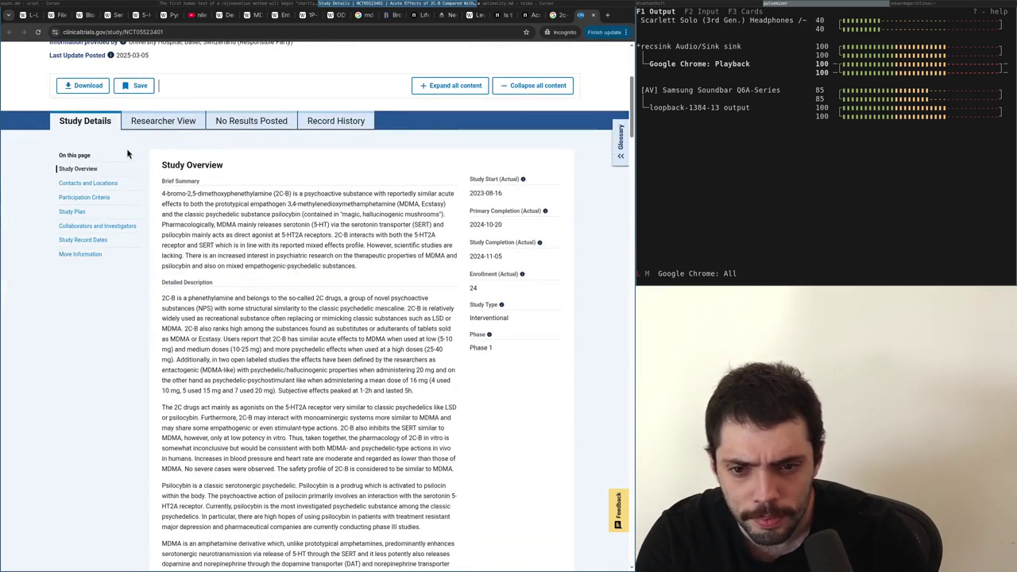
key(ctrl+plus)
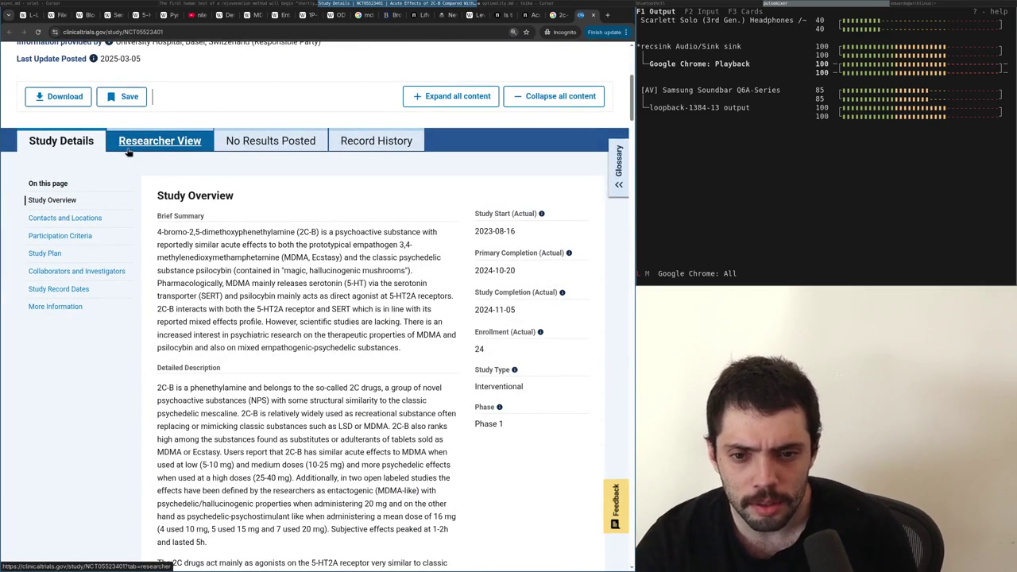
Open the Wikipedia 2C-B article, find 'alexand' in it, and view the structure image full size
key(ctrl+t)
text(2c-b wiki)
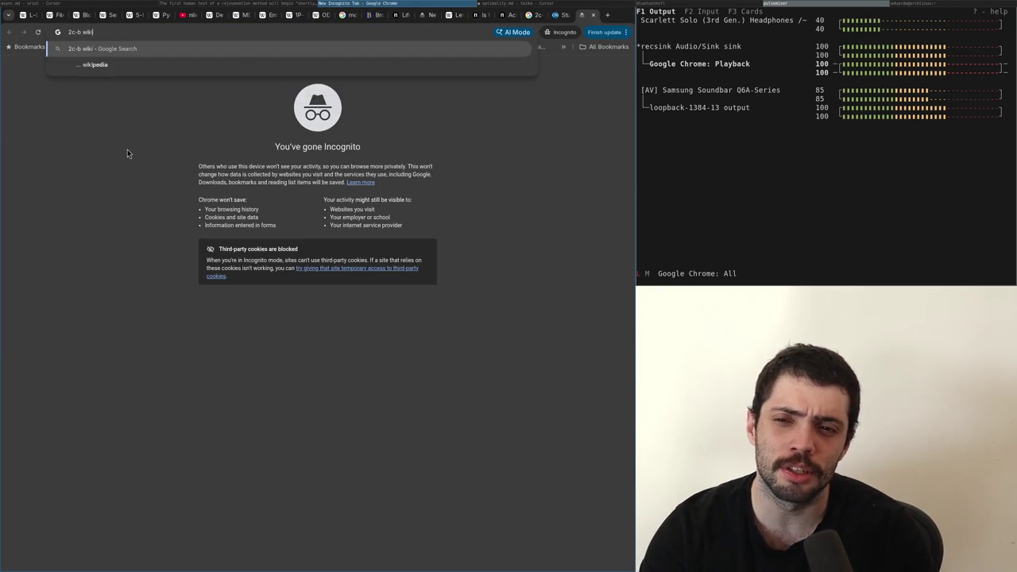
key(Return)
click(60, 157)
key(ctrl+f)
text(alexand)
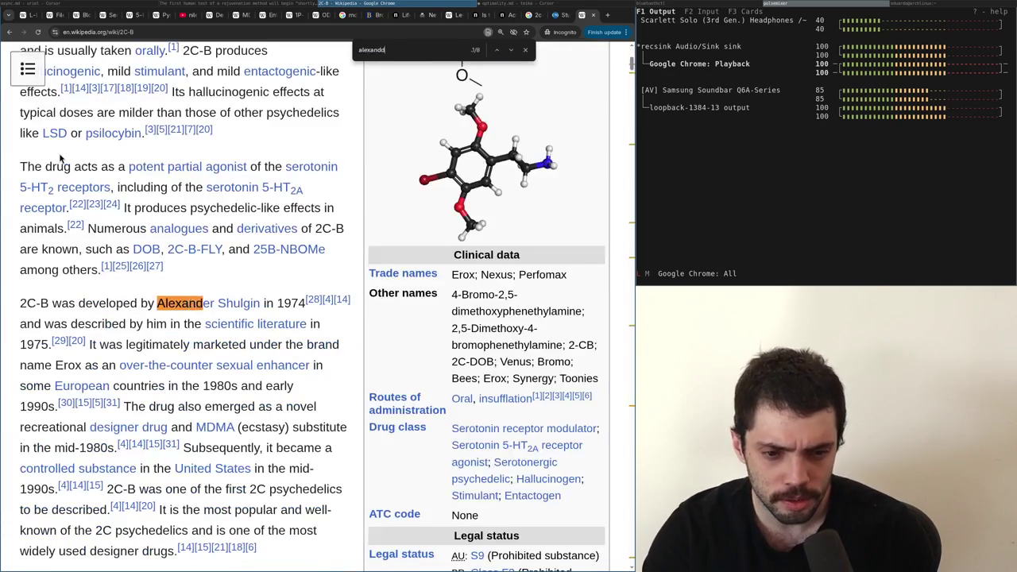
scroll(208, 265, up, 5)
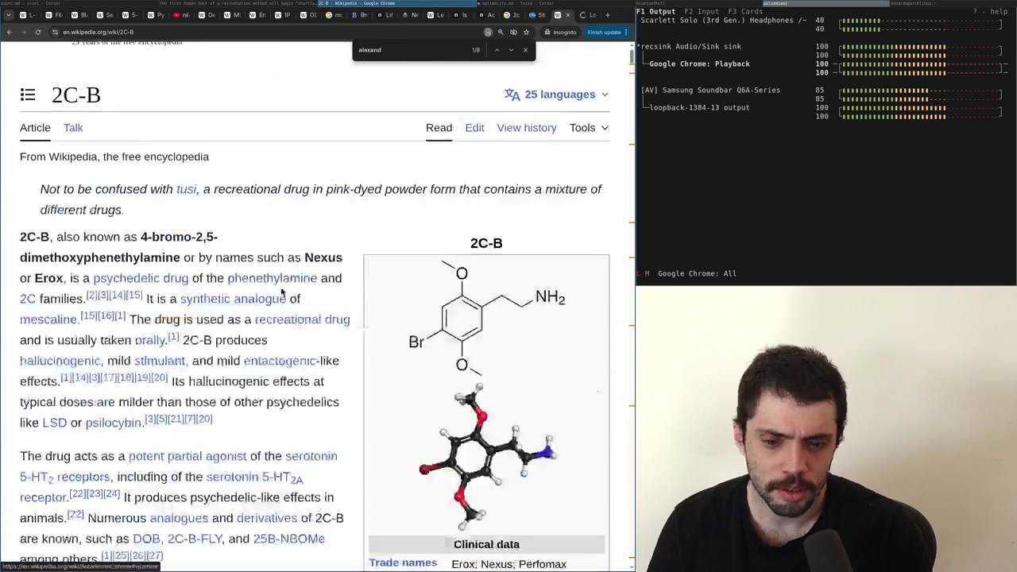
click(427, 309)
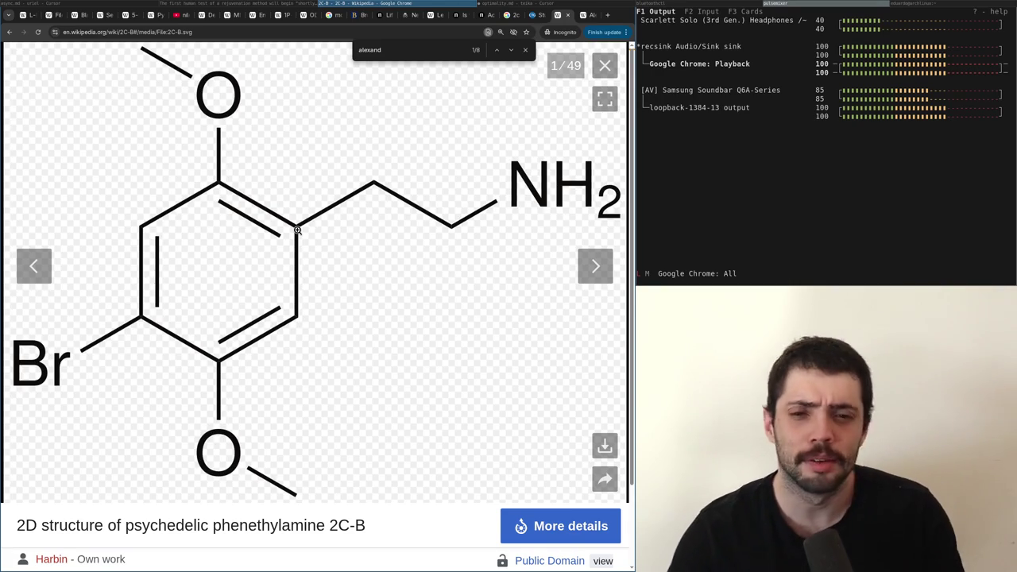
Search Google for 'funarg problem' from a new private window
key(ctrl+shift+n)
text(funarg problem)
key(Return)
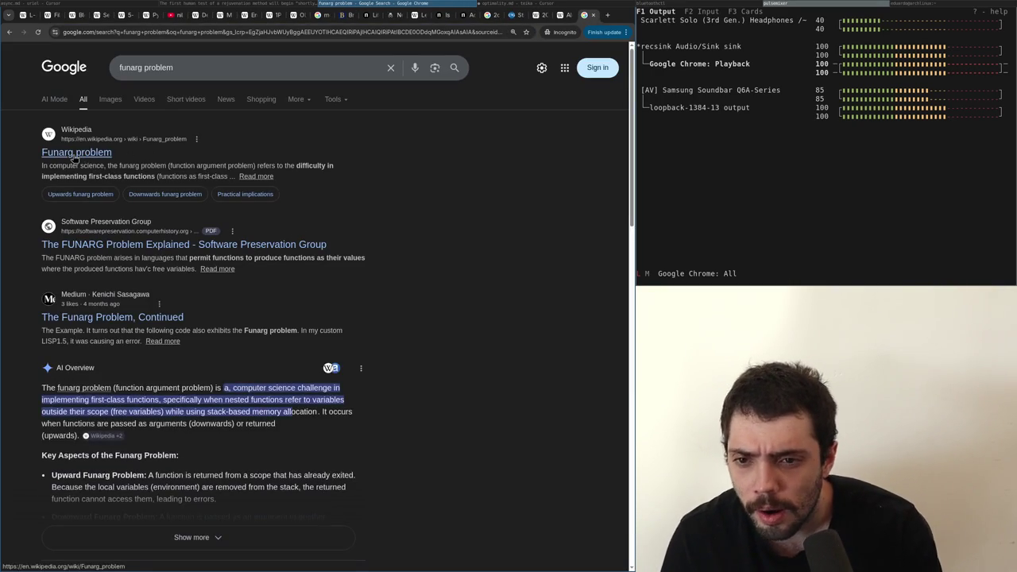
Open the Wikipedia 'Funarg problem' result, then close that article
click(73, 157)
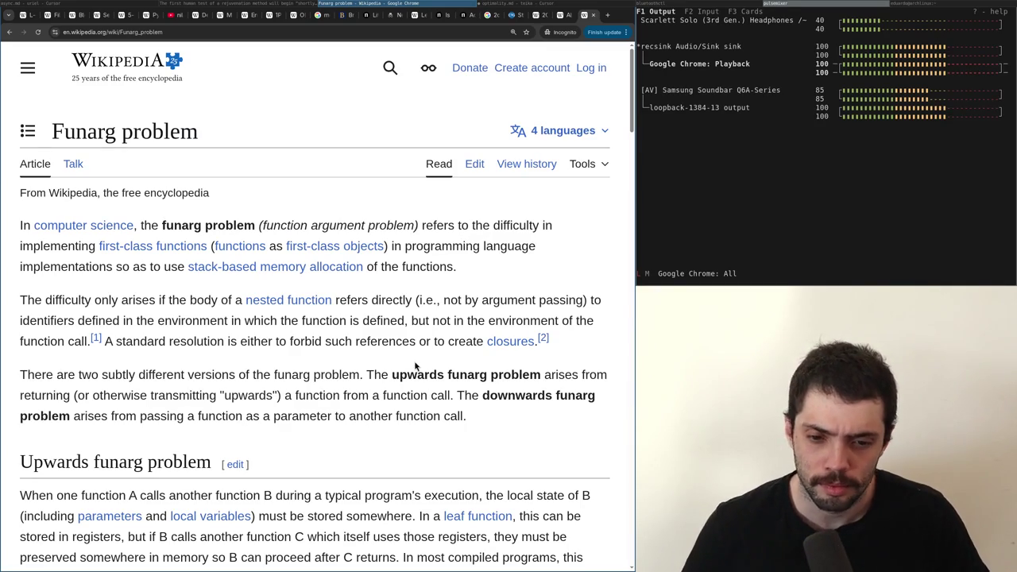
key(ctrl+w)
key(ctrl+w)
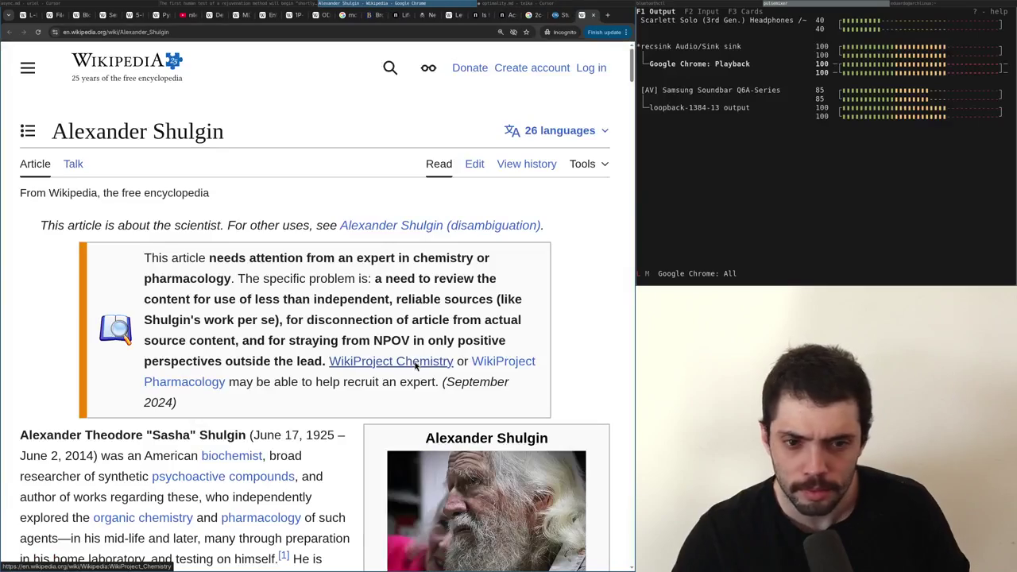
Scroll the Shulgin article to its infobox and follow '2C Family' to the 2C (psychedelics) article
scroll(415, 366, down, 1)
scroll(415, 365, down, 3)
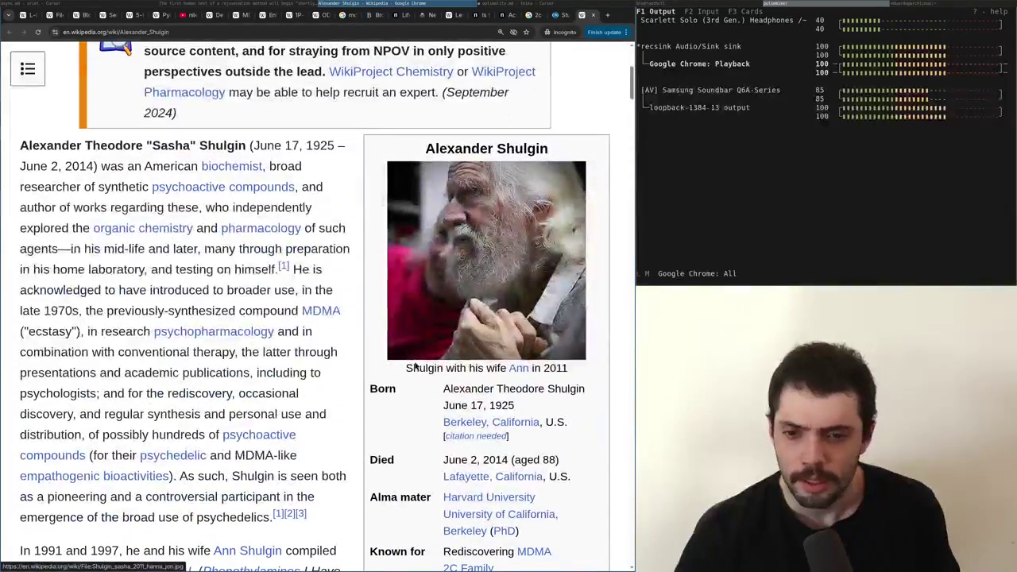
scroll(415, 365, down, 3)
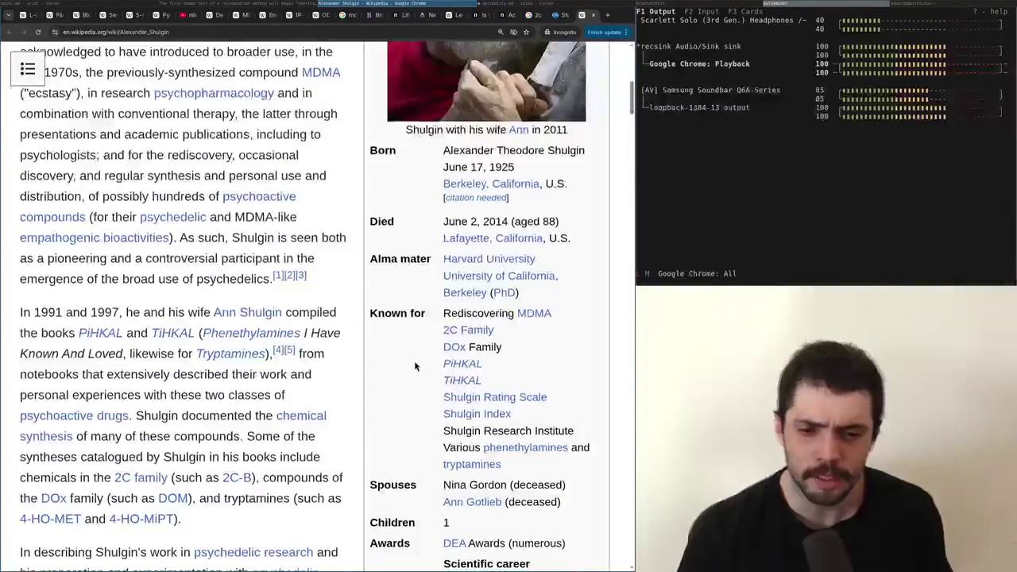
click(137, 477)
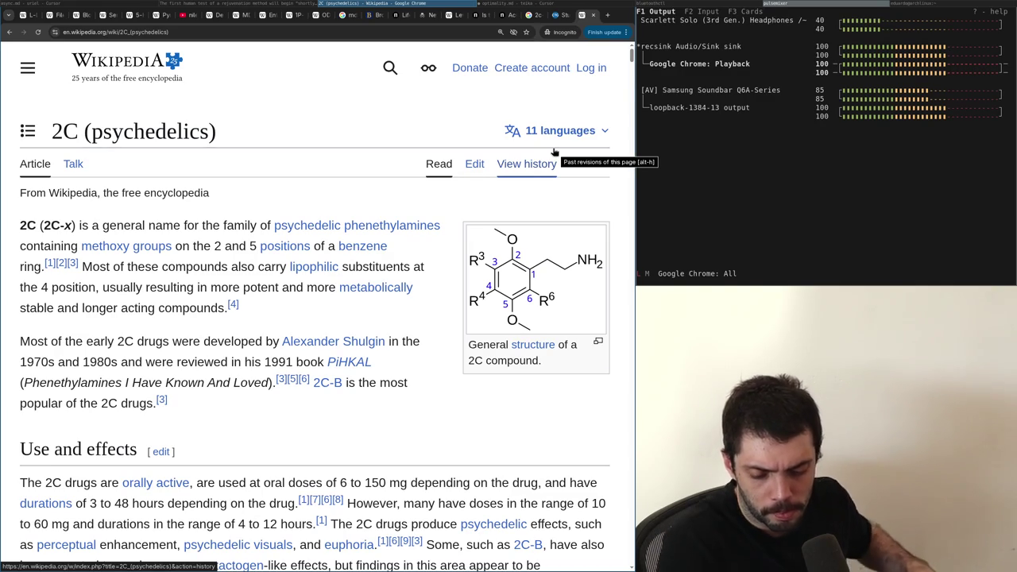
right_click(555, 151)
click(335, 312)
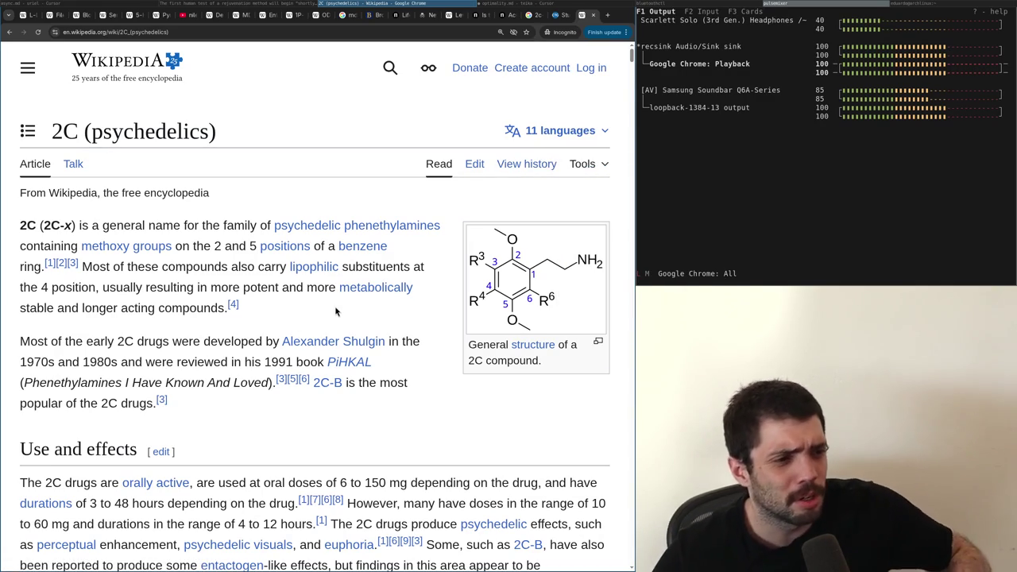
In a new private window, go to chatgpt.com and ask about alternatives to lifetimes
key(ctrl+shift+n)
text(c)
key(BackSpace)
text(chatgpt.com)
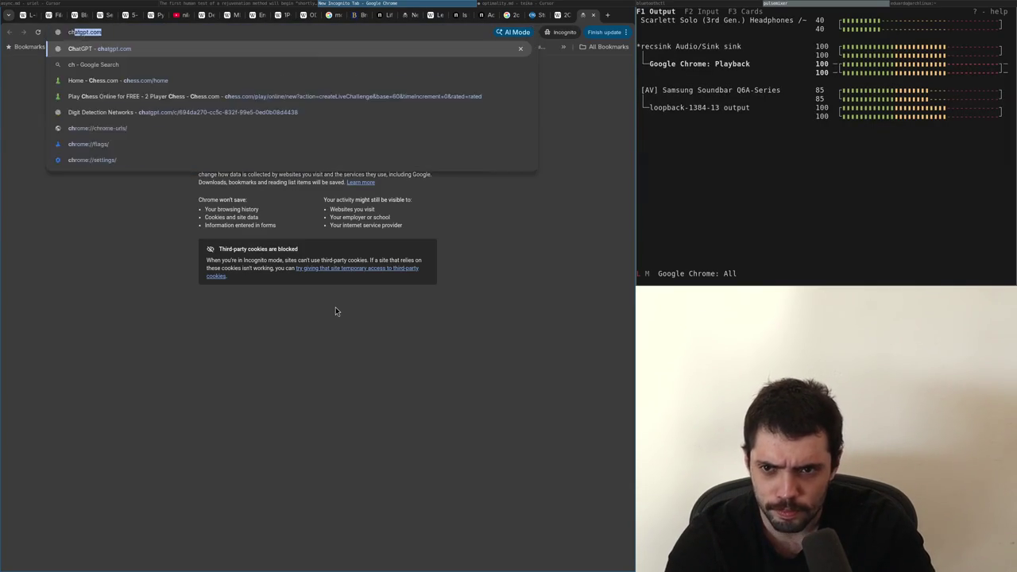
key(Return)
text(alternative to lifetimes where you list captured vvariables)
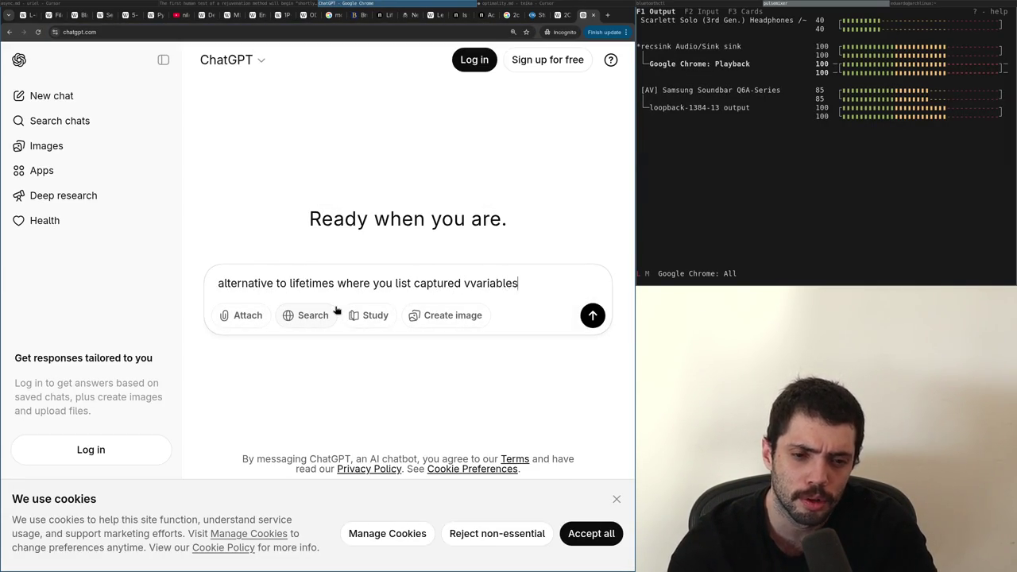
key(Return)
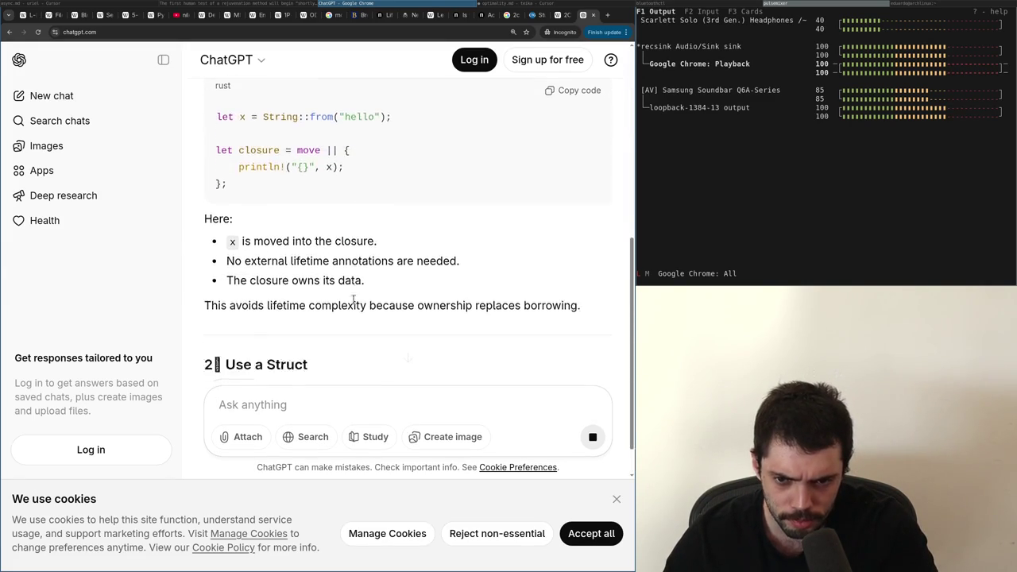
Copy the question, reload ChatGPT, and resend it with ', programming language theory' appended
scroll(342, 159, up, 10)
triple_click(335, 89)
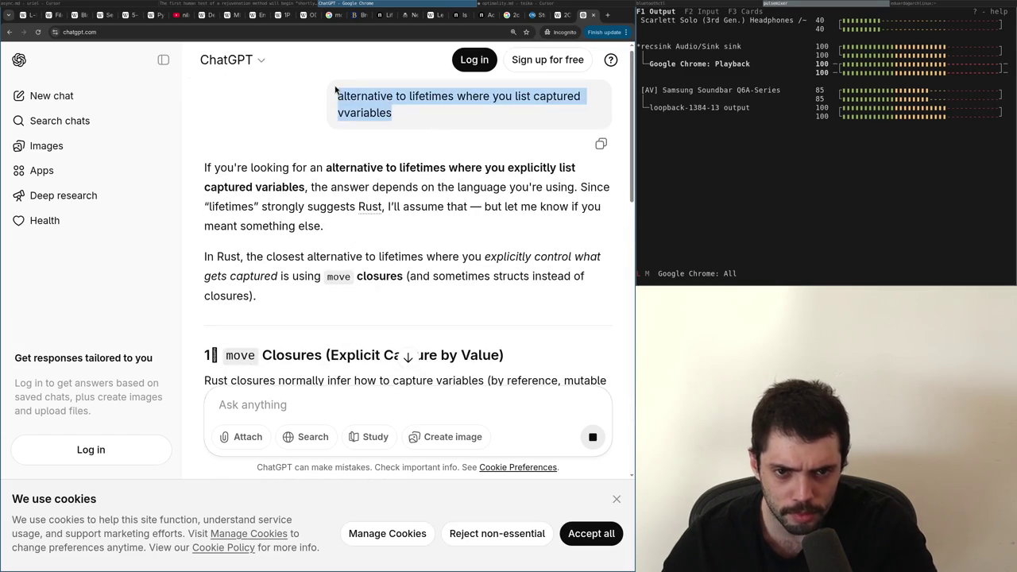
key(ctrl+c)
key(ctrl+l)
key(Return)
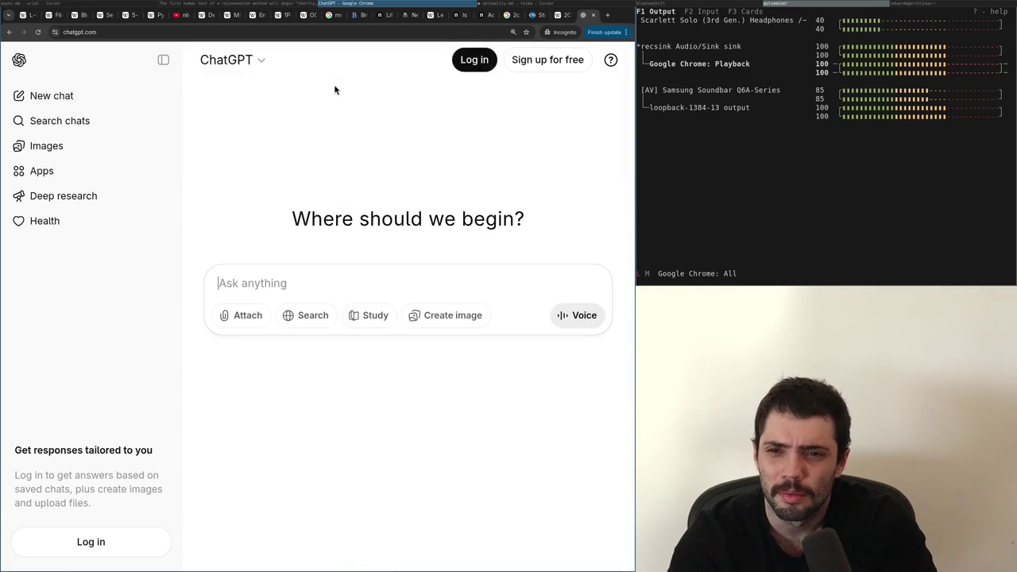
key(ctrl+v)
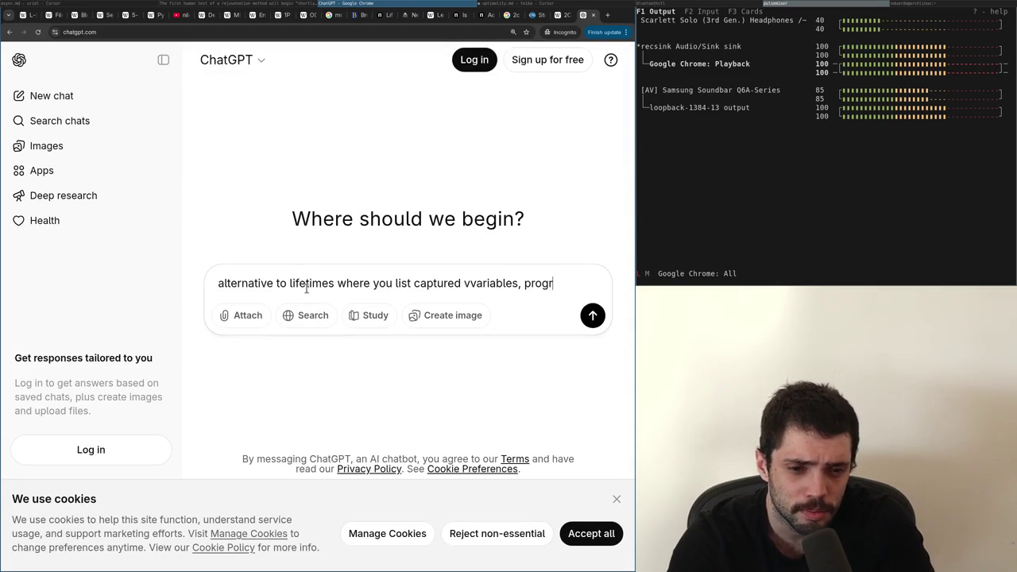
text(ng lan)
key(Return)
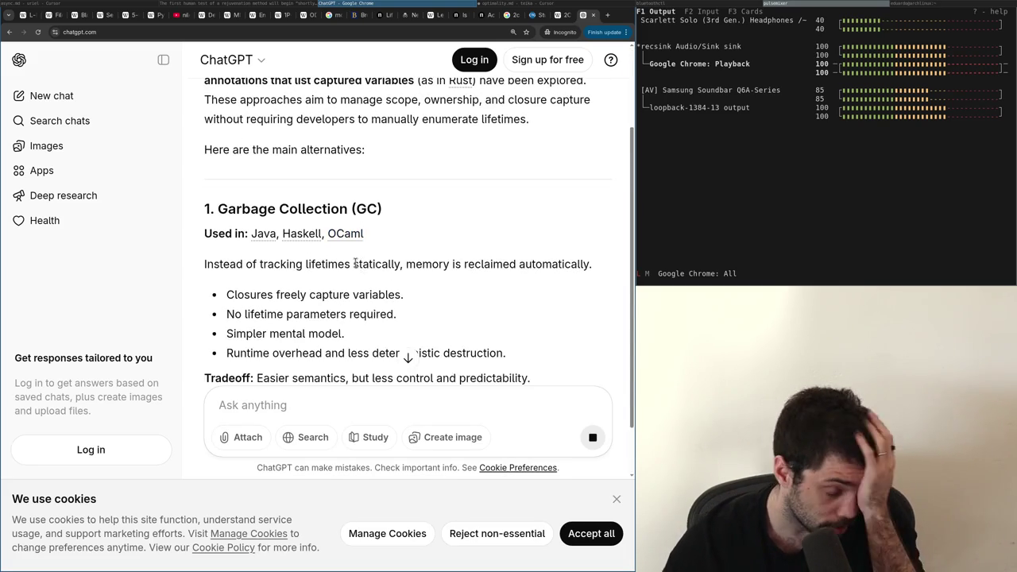
Select the extended question text again, then switch to another window
scroll(397, 349, up, 3)
drag(573, 135, 337, 101)
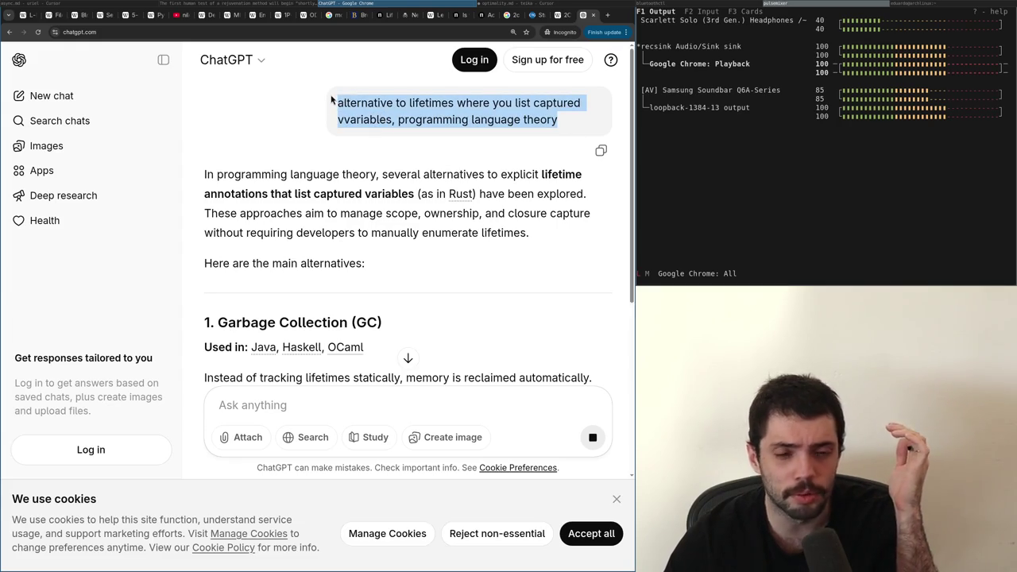
scroll(318, 163, down, 10)
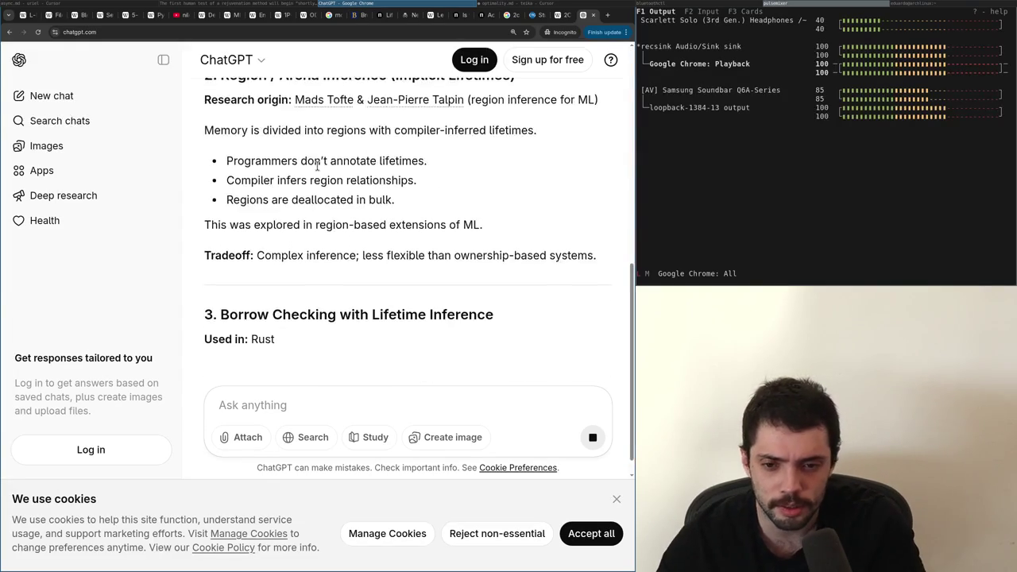
key(alt+Tab)
key(alt+Tab)
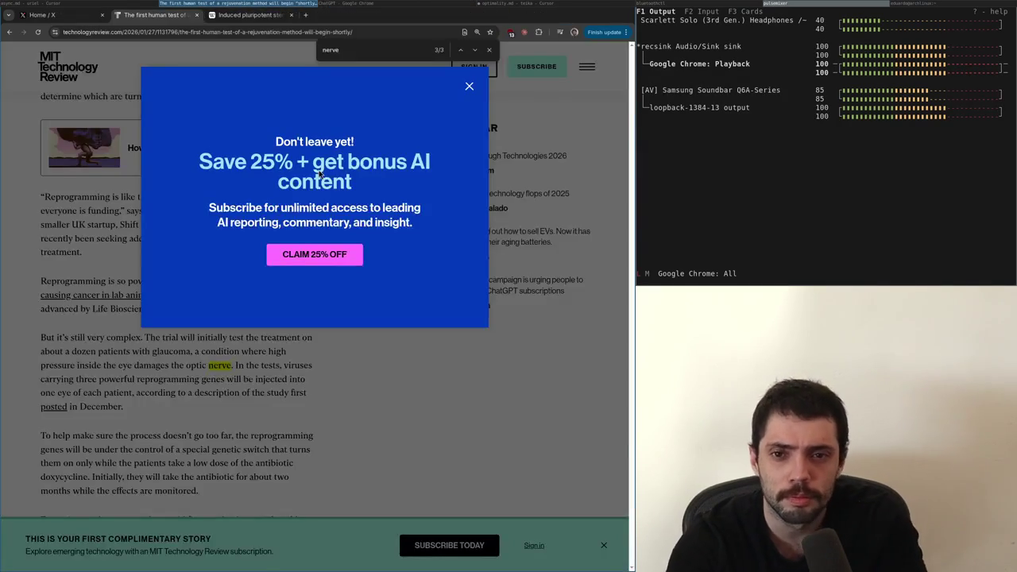
In a new tab of the signed-in browser, paste and send the question on chatgpt.com
key(alt+Tab)
key(ctrl+t)
text(chat)
key(Return)
key(ctrl+v)
key(Return)
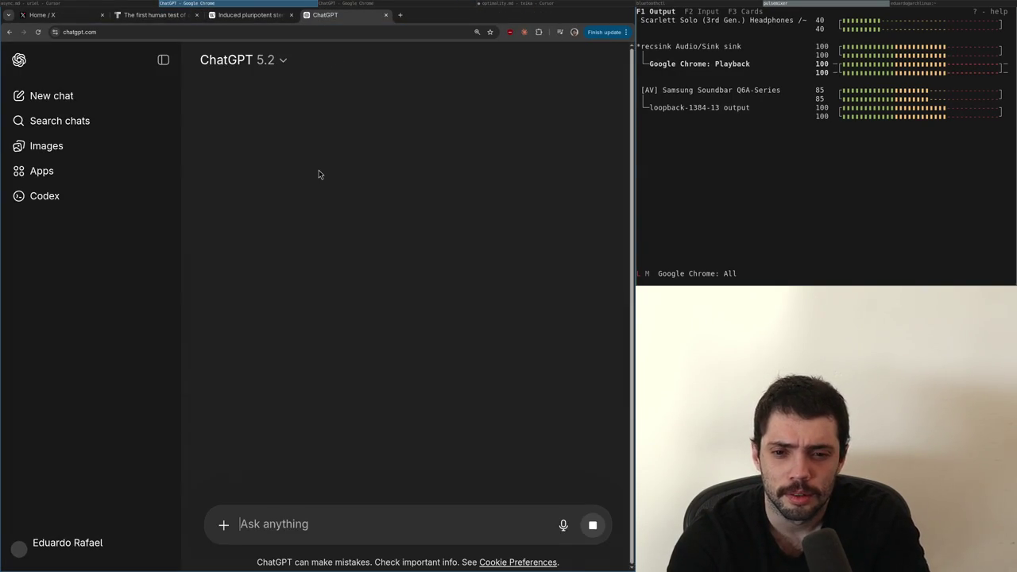
Read the private-window answer, close that ChatGPT tab, and close and reopen the signed-in ChatGPT tab
key(alt+Tab)
key(alt+Tab)
key(alt+Tab)
scroll(318, 169, down, 5)
scroll(318, 169, down, 3)
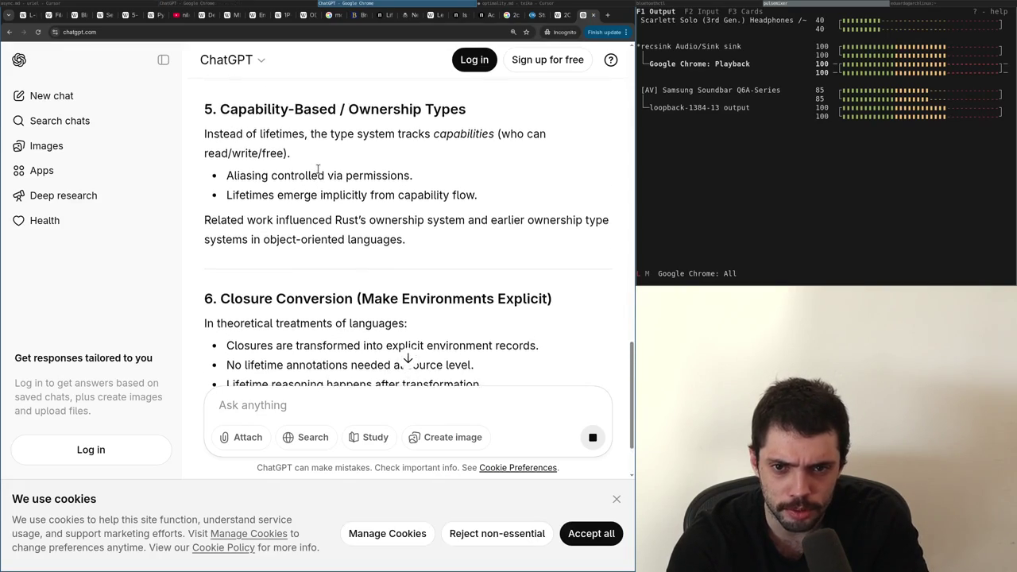
scroll(318, 169, down, 6)
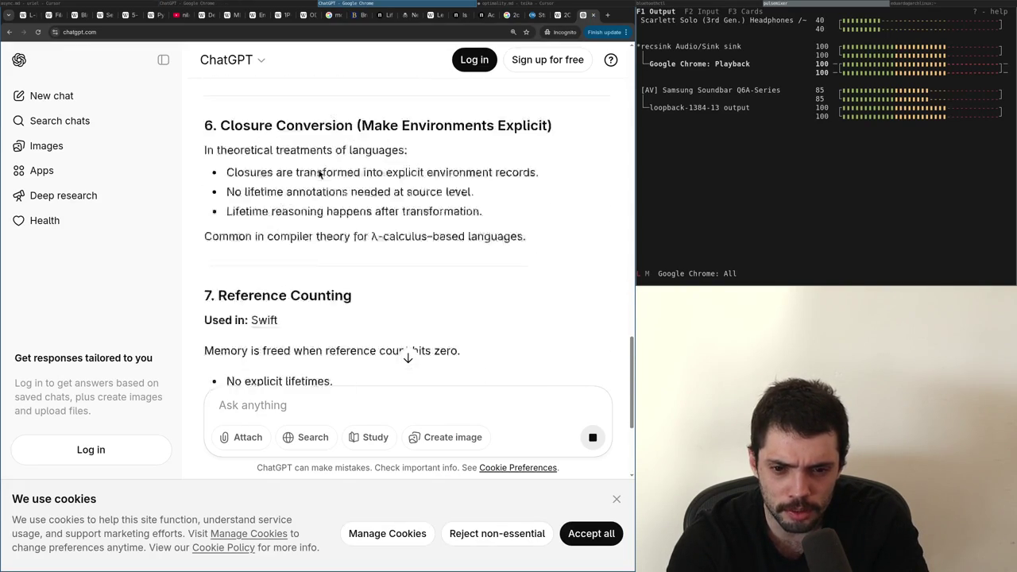
scroll(318, 169, down, 3)
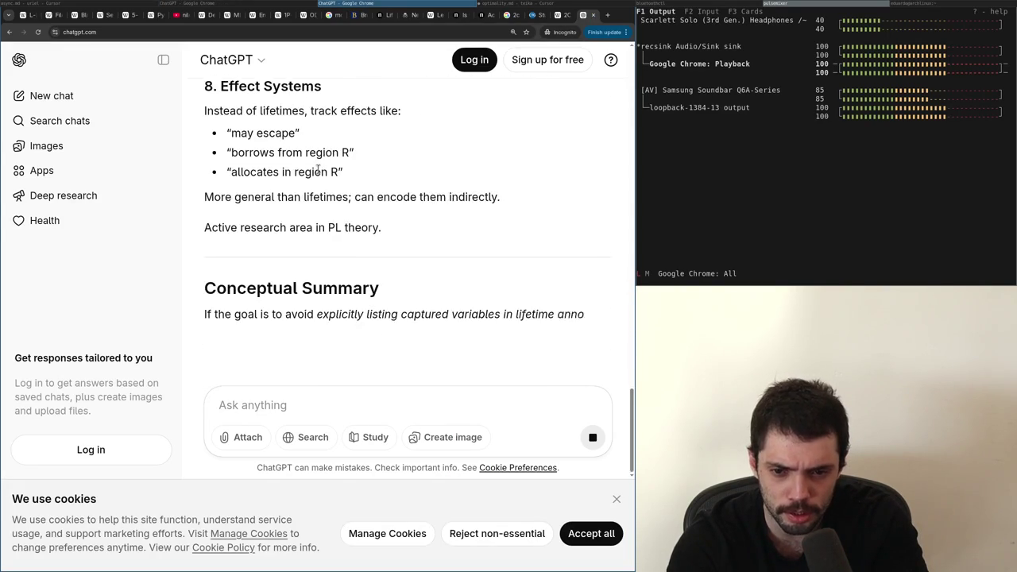
key(ctrl+w)
key(alt+Tab)
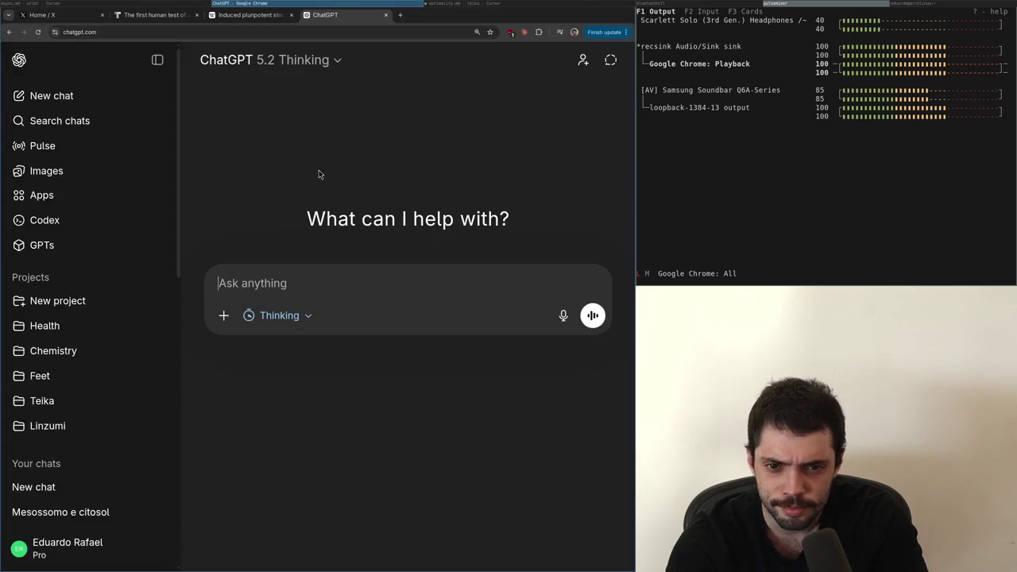
key(ctrl+w)
key(ctrl+shift+t)
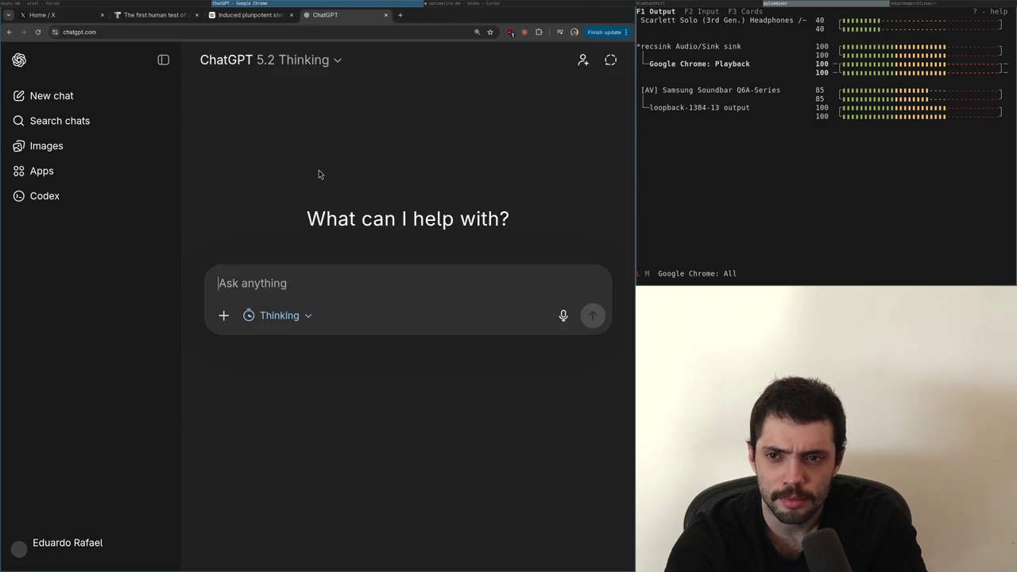
key(alt+Tab)
key(alt+Tab)
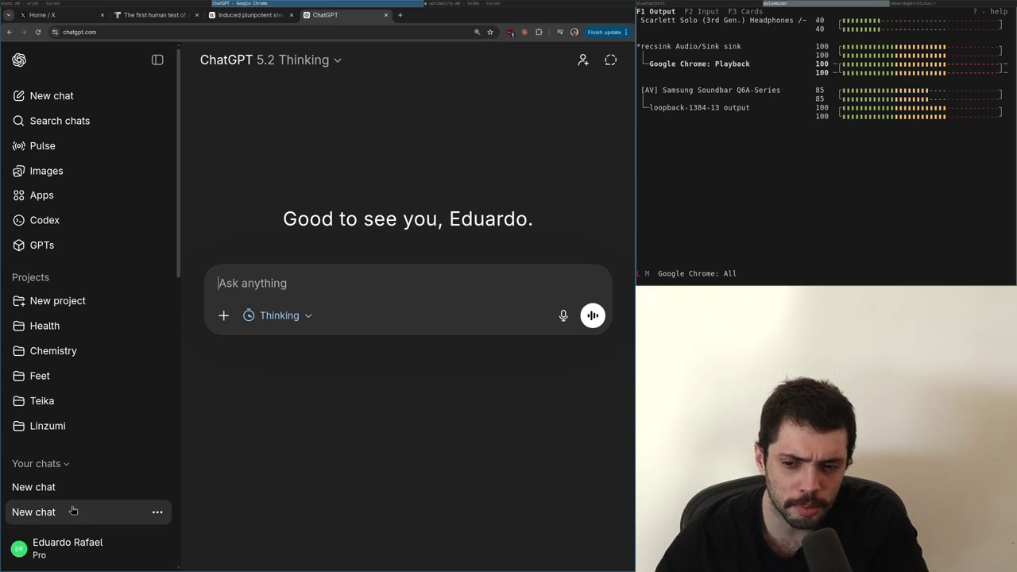
Delete the duplicate lifetimes chat and open 'Alternative to Lifetimes' from the sidebar
click(74, 488)
click(68, 515)
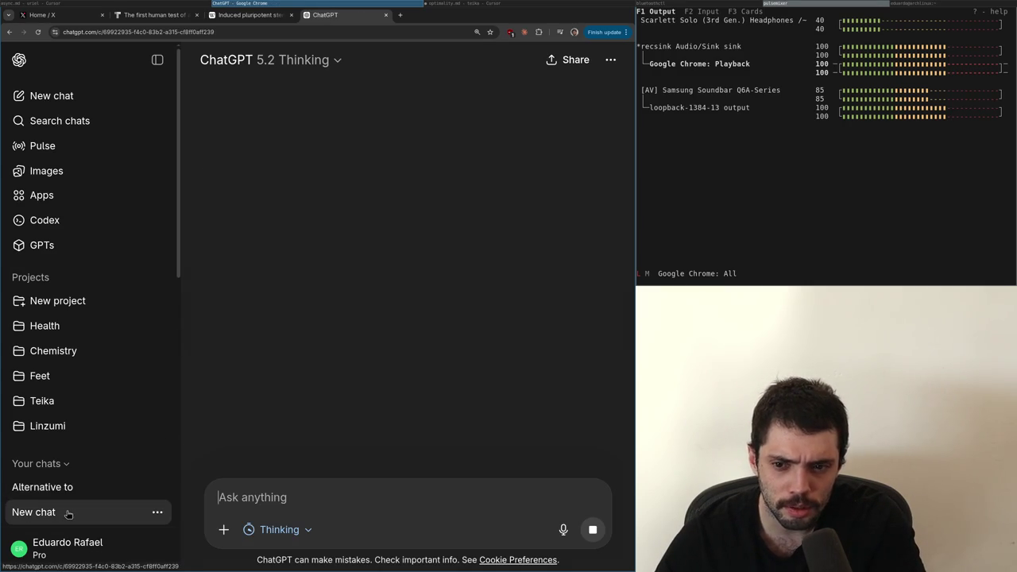
click(155, 514)
click(162, 484)
click(438, 321)
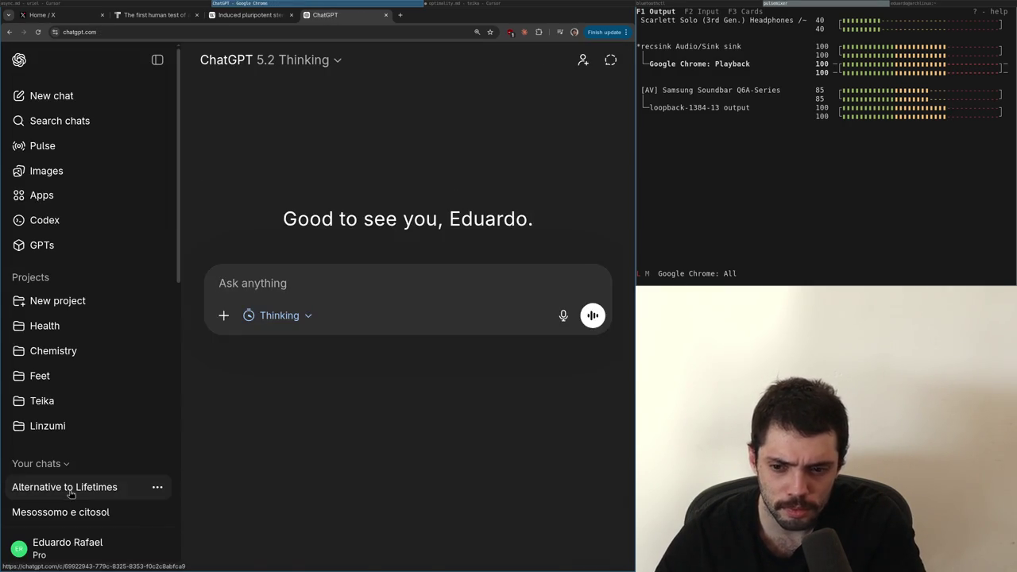
click(70, 493)
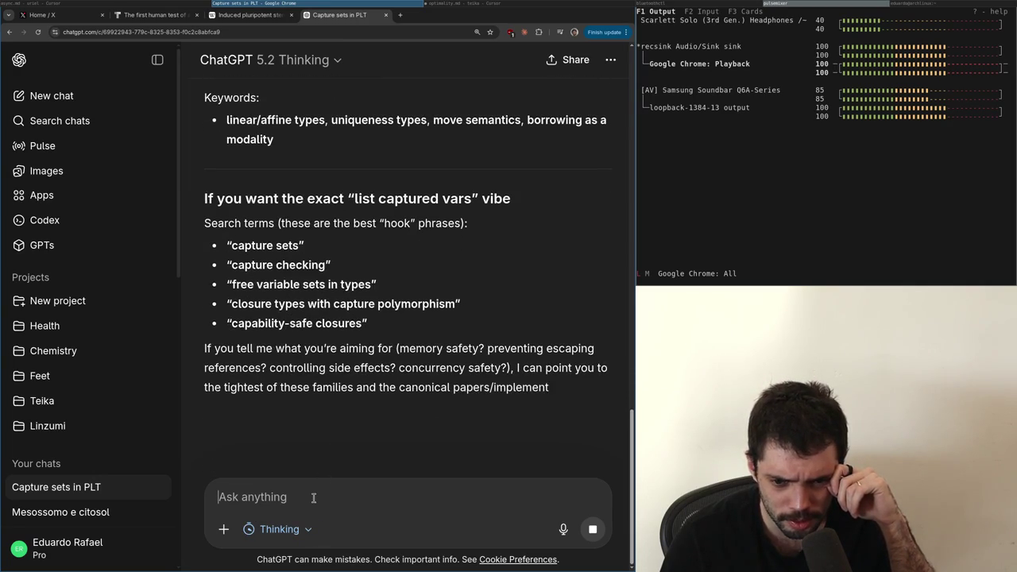
text(it's a techniq)
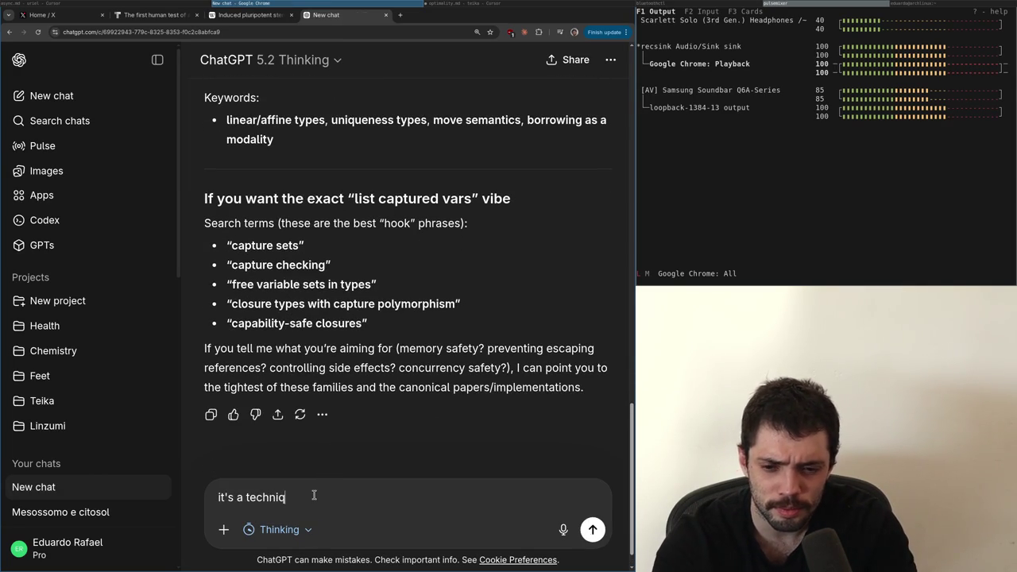
Replace the draft and send a request for a series of papers
text(ue)
key(ctrl+a)
text(I'm)
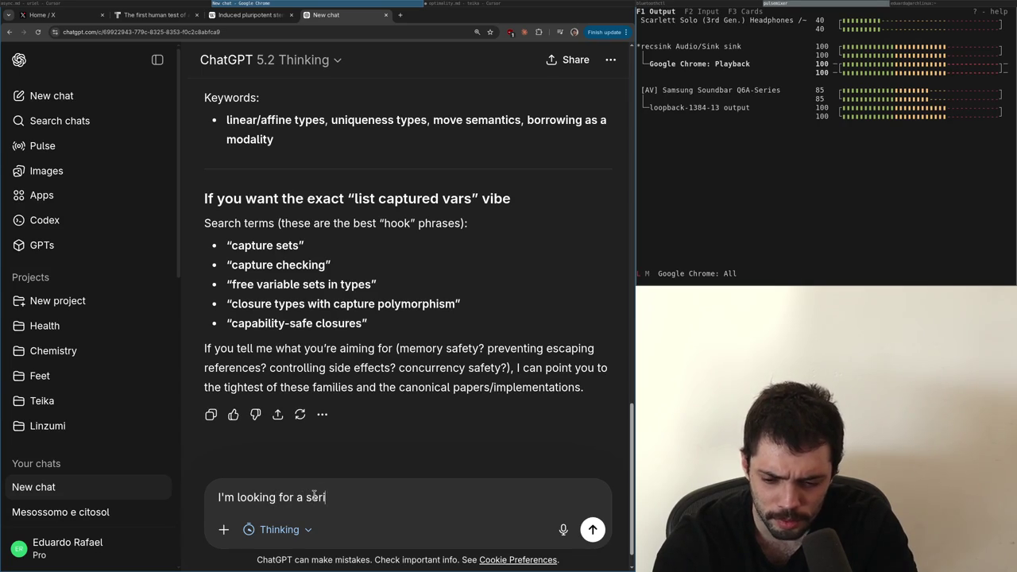
text(es of papers)
key(Return)
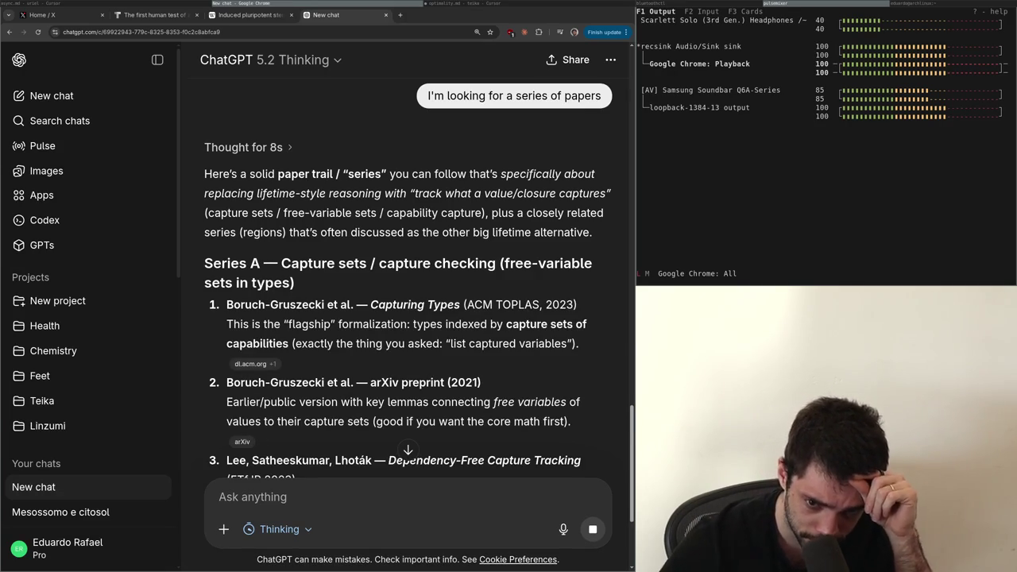
Review the suggested reading list, copy 'Reachability Types', and open a new tab
scroll(239, 302, down, 3)
mouse_move(284, 351)
scroll(430, 254, down, 3)
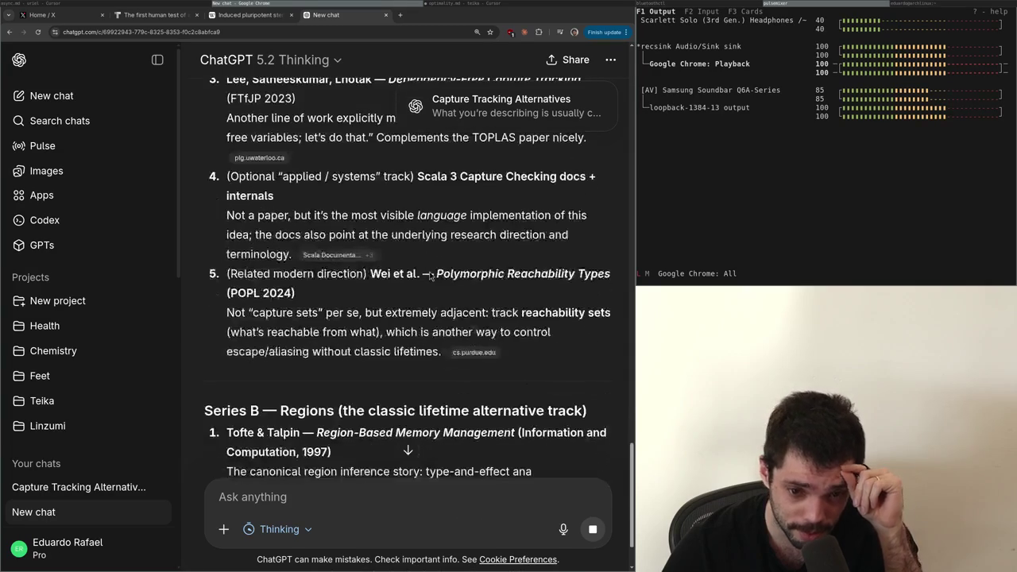
scroll(428, 273, up, 8)
scroll(427, 278, down, 8)
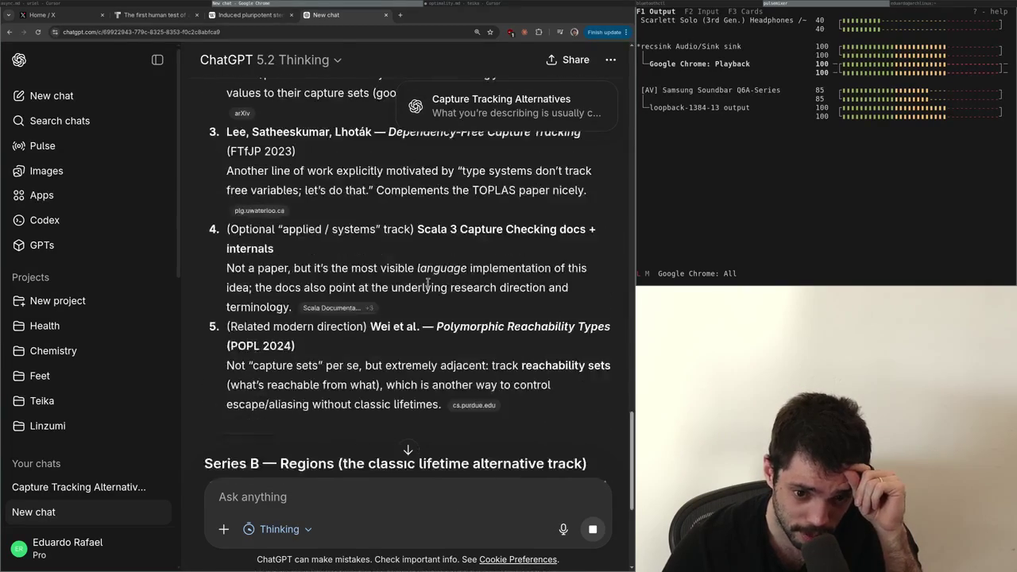
drag(437, 274, 524, 274)
double_click(524, 274)
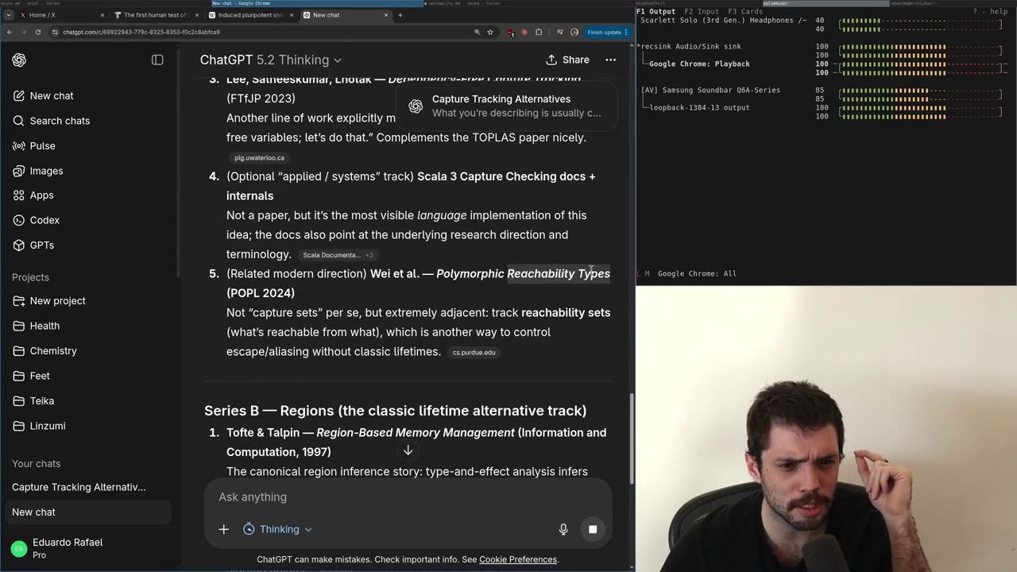
key(ctrl+c)
key(ctrl+t)
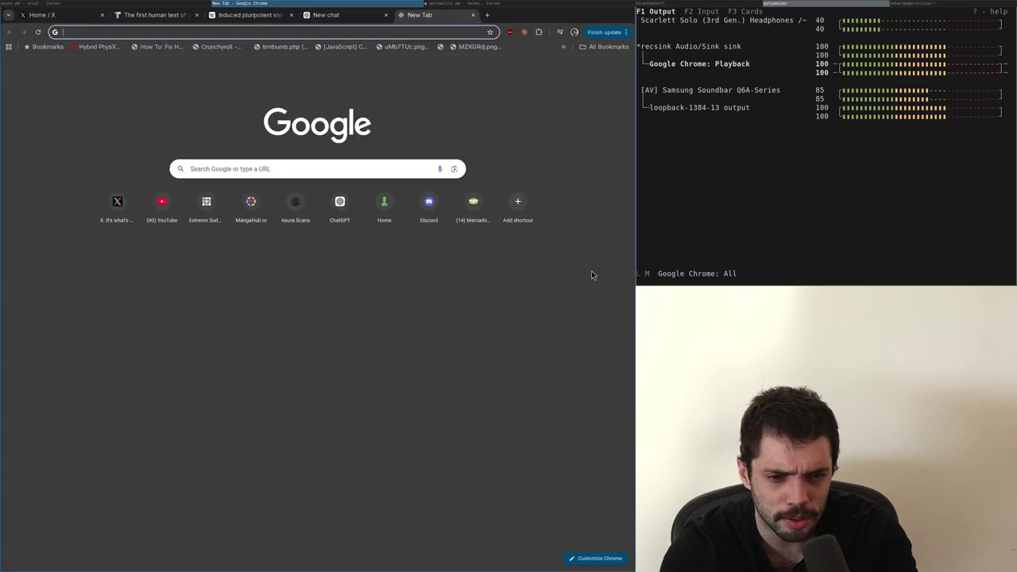
Search Google for Reachability Types, queue the ACM paper, and open the GitHub reachability repository
key(ctrl+v)
key(Return)
middle_click(101, 156)
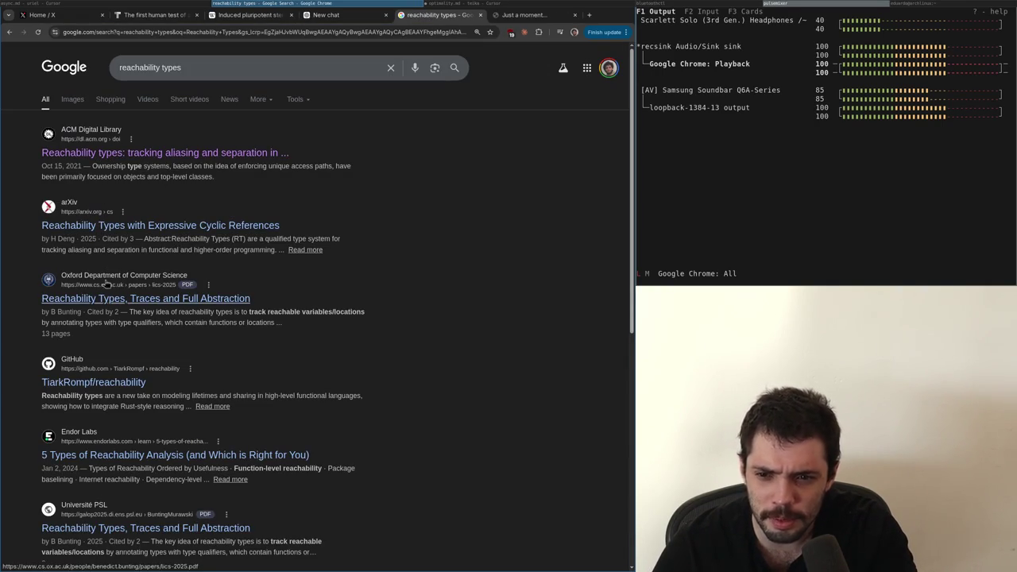
click(99, 359)
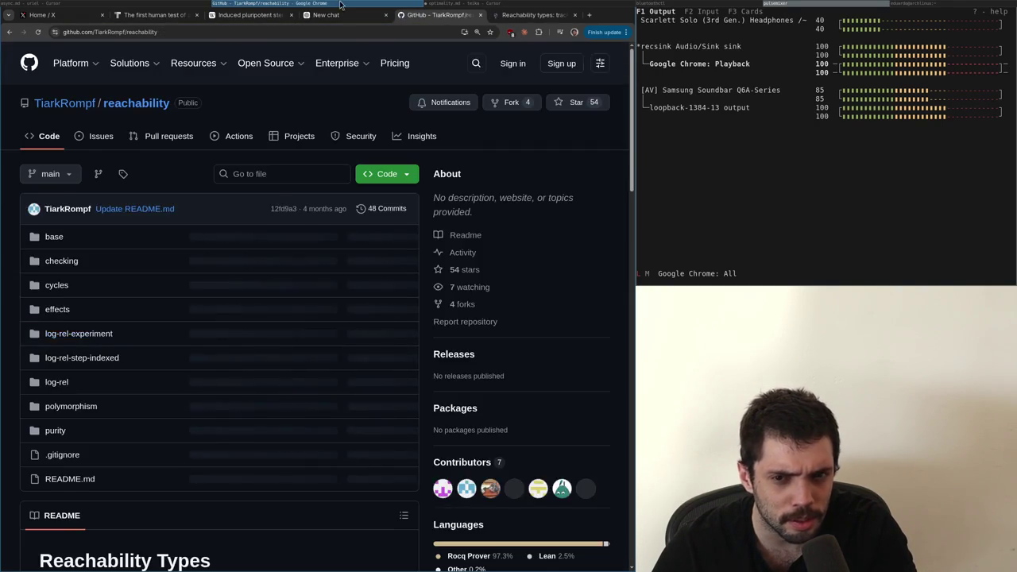
Back in ChatGPT, read on and send a follow-up that it's something from 2020+
click(334, 14)
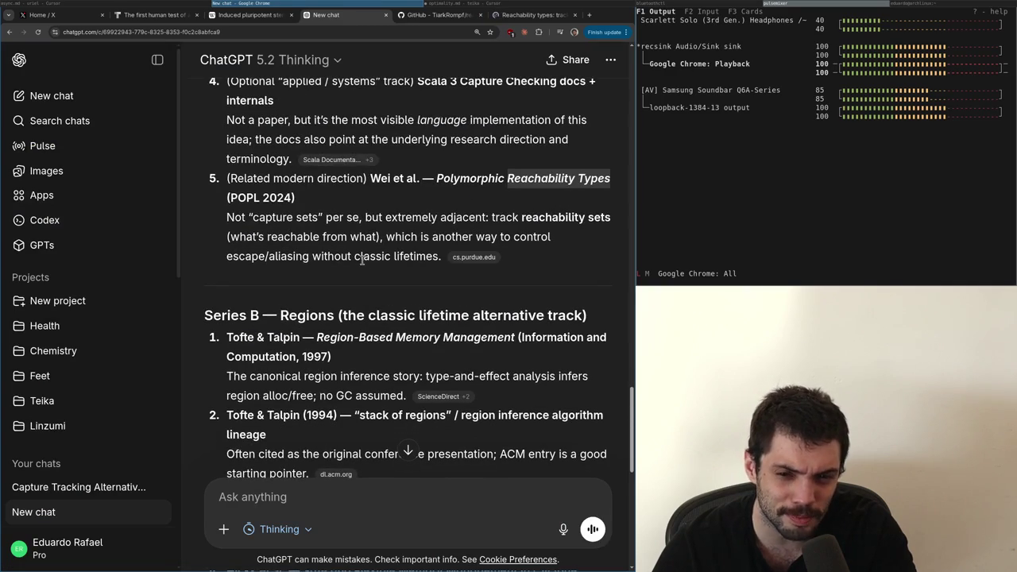
scroll(361, 262, down, 4)
scroll(363, 270, down, 4)
scroll(364, 272, down, 5)
text(it's something in 2020)
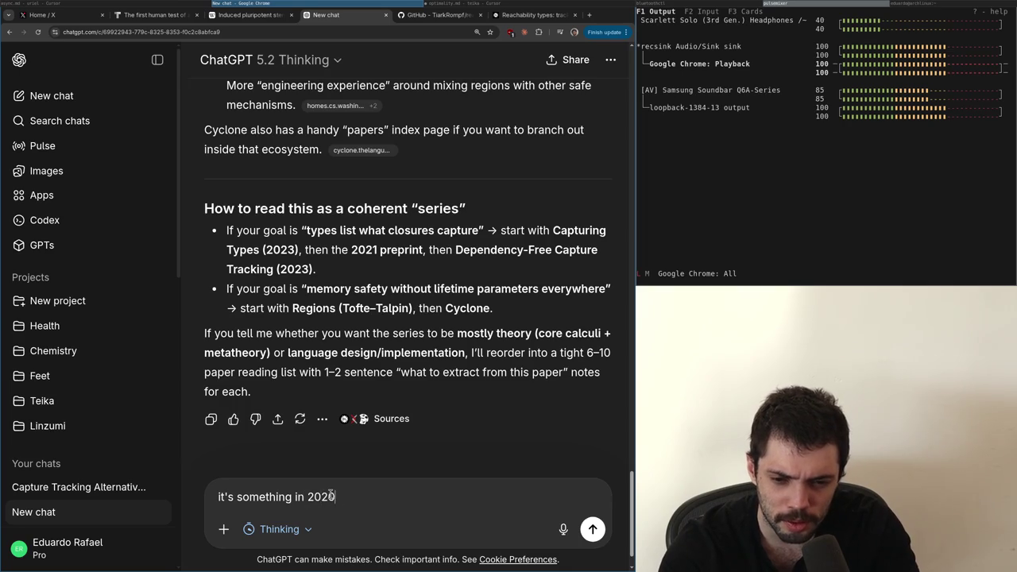
text(+)
key(Return)
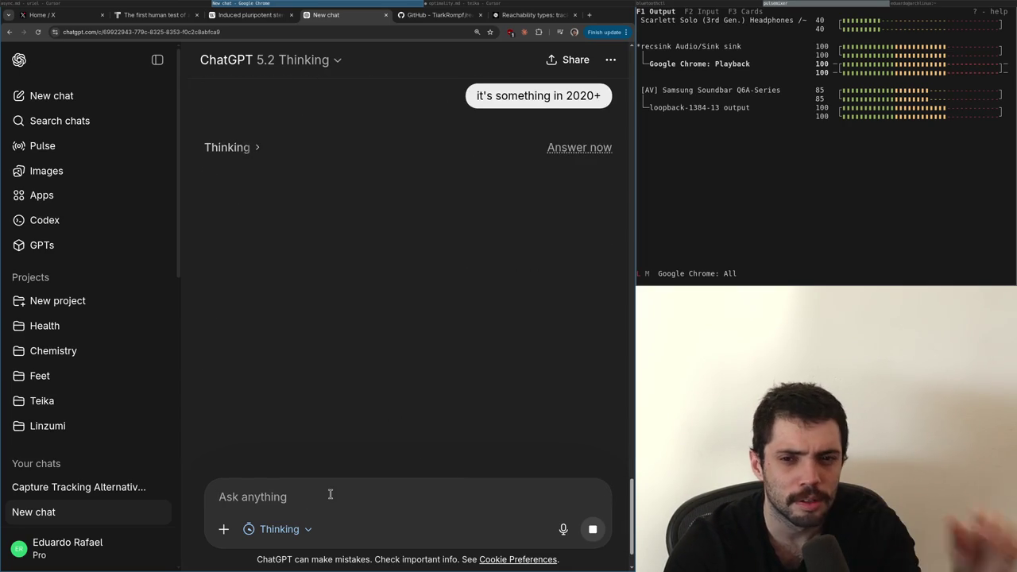
Scroll the GitHub reachability README to its References, glancing briefly at the ACM paper tab
key(ctrl+Tab)
scroll(331, 499, down, 1)
ctrl+scroll(331, 499, up, 4)
scroll(332, 499, up, 5)
scroll(331, 499, down, 15)
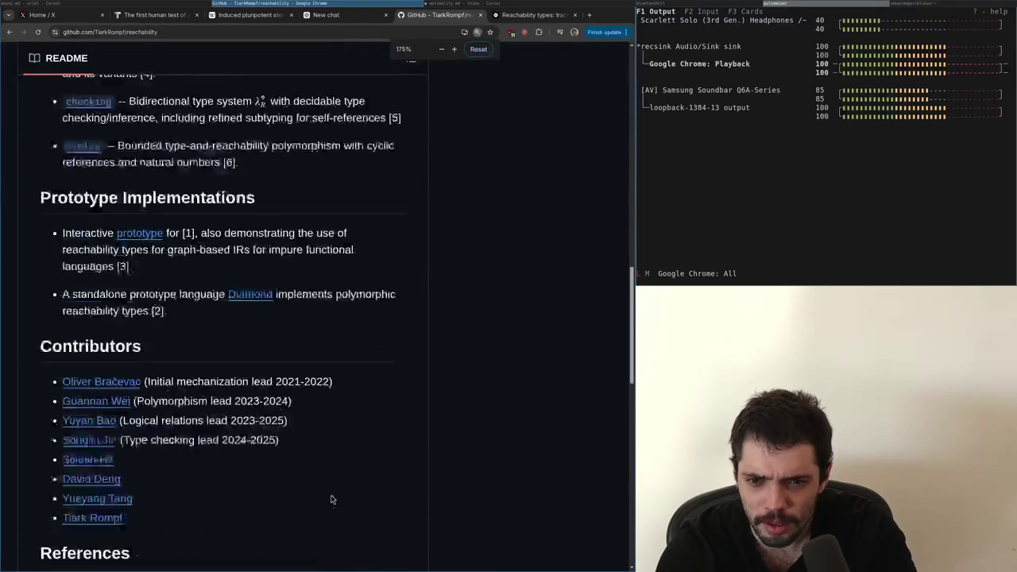
key(ctrl+Tab)
key(ctrl+shift+Tab)
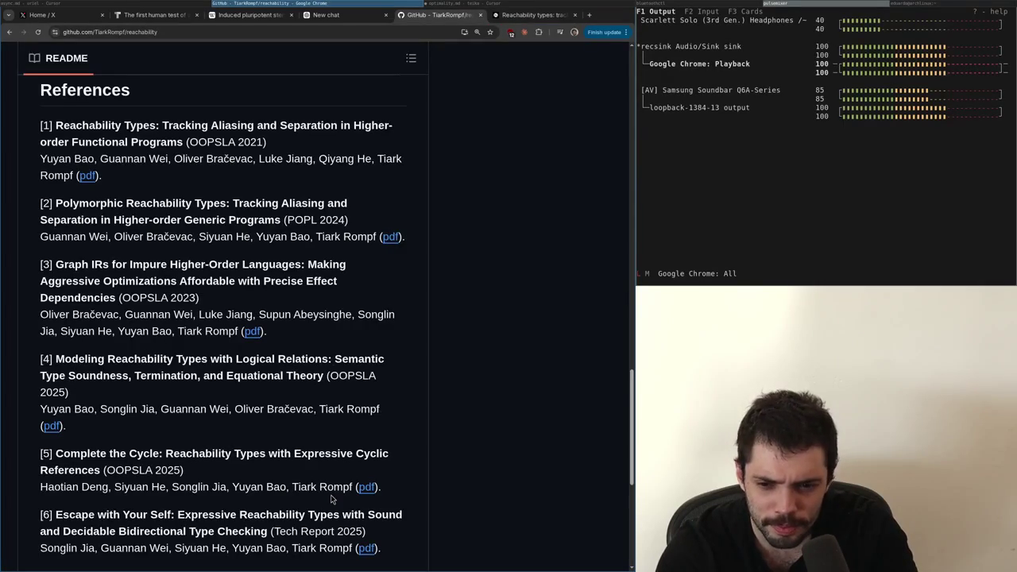
scroll(331, 499, up, 1)
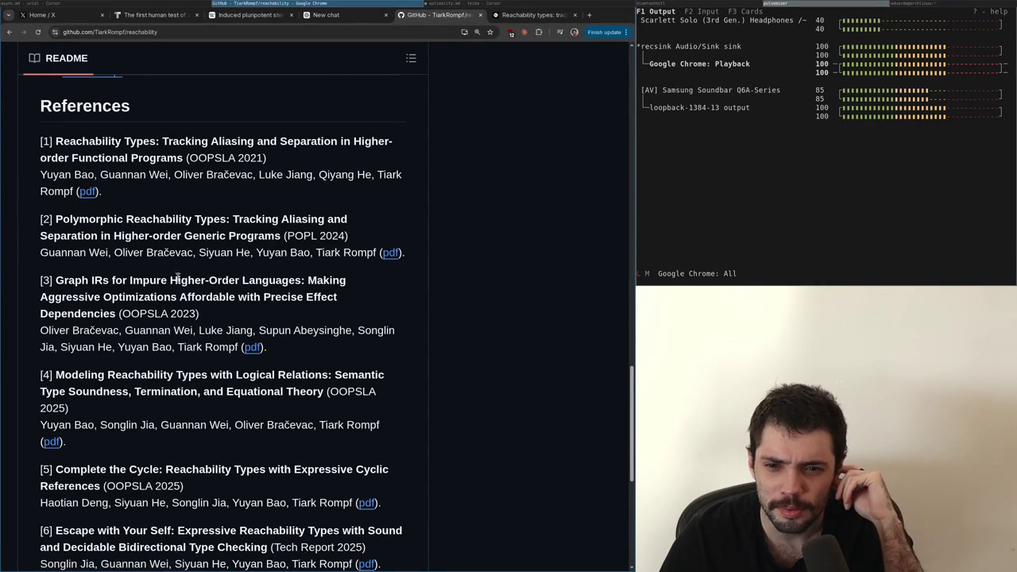
scroll(182, 278, up, 15)
scroll(182, 278, up, 10)
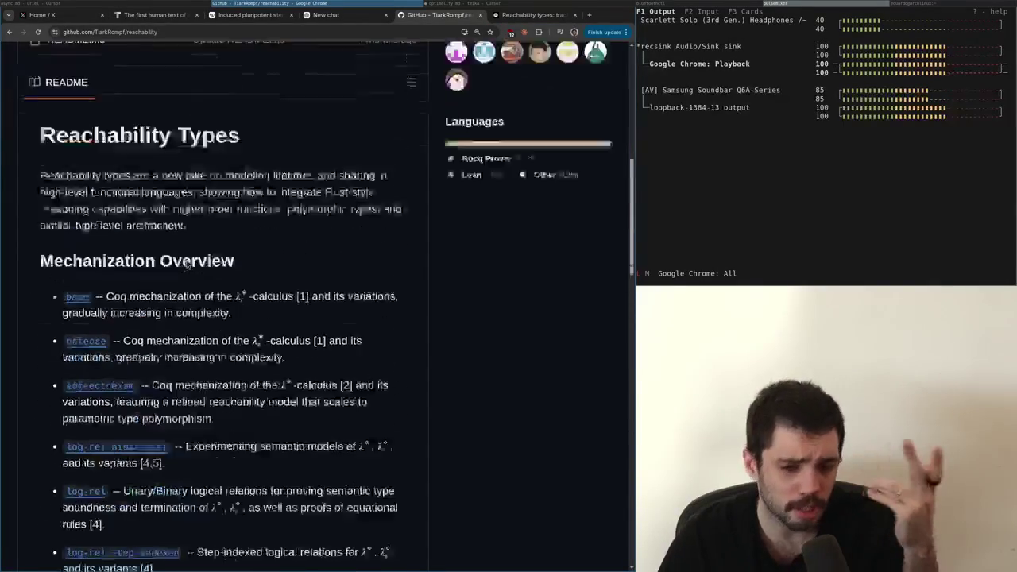
Move across the ChatGPT and GitHub tabs to the ACM Reachability types paper page
key(ctrl+Page_Up)
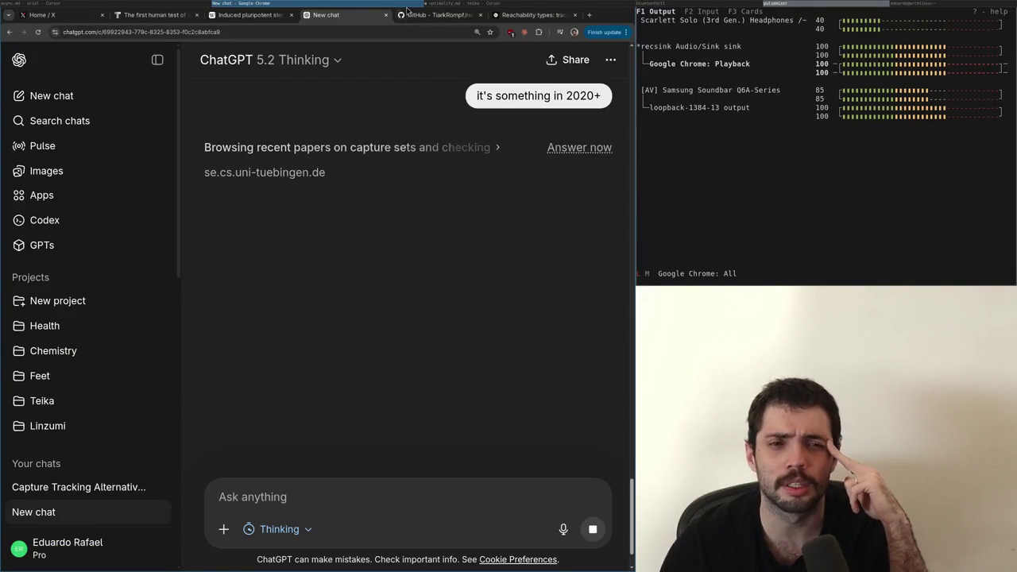
click(441, 14)
click(509, 16)
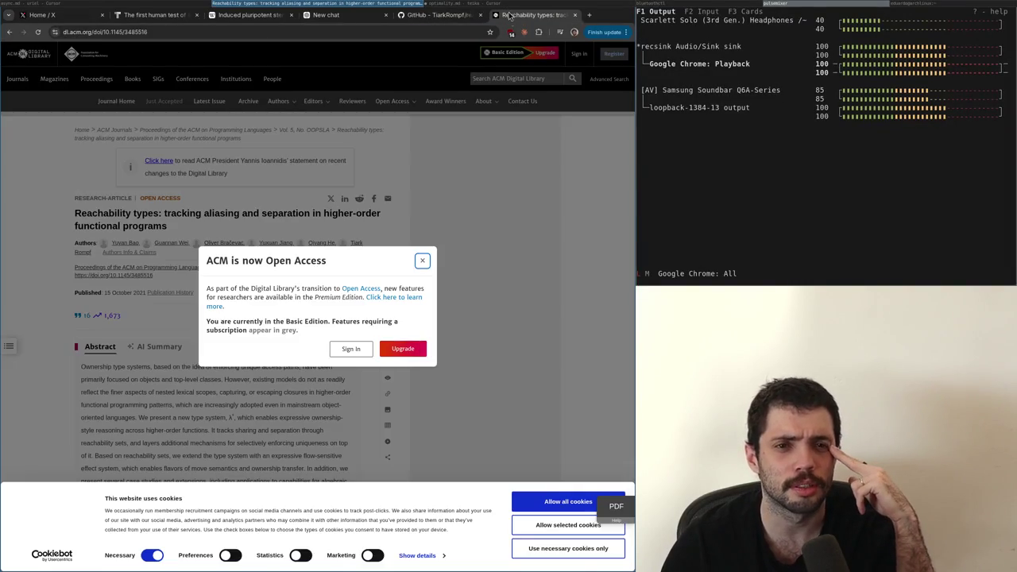
Dismiss the 'ACM is now Open Access' notice and return to the ChatGPT tab
click(422, 263)
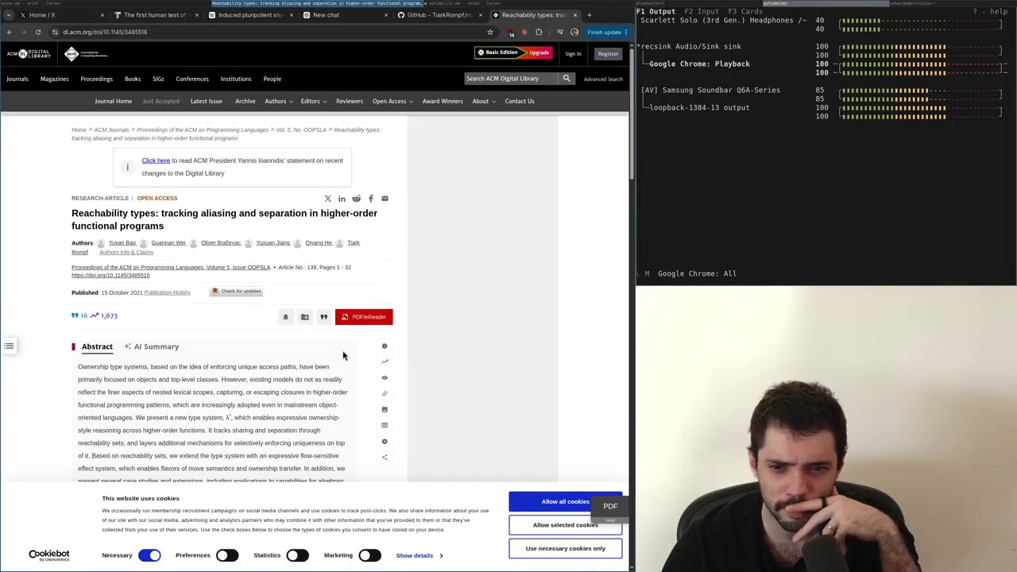
click(343, 16)
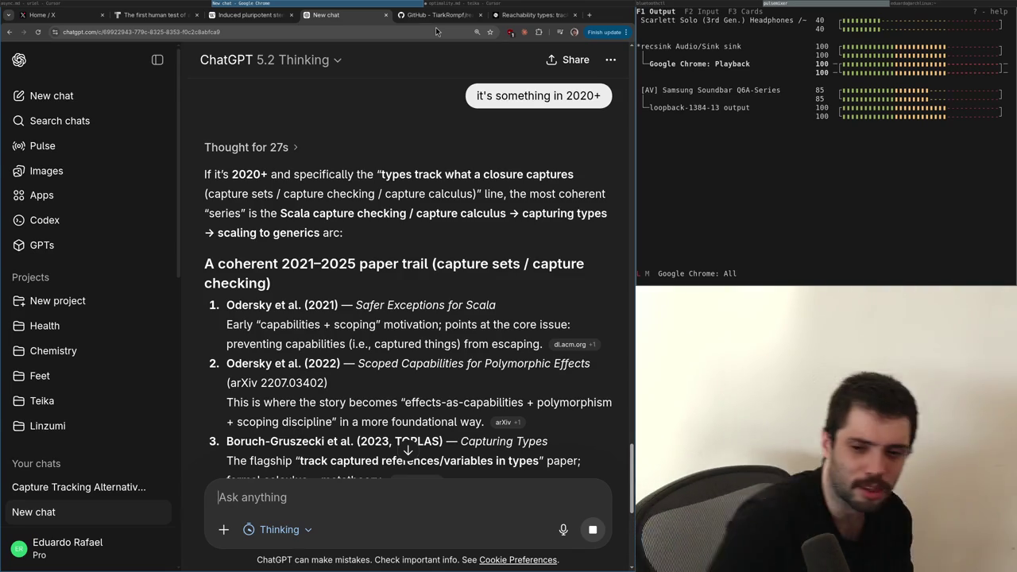
Read through the 2021–2025 paper trail, selecting 'Polymorphic' and 'Mechanized', then close the ChatGPT tab
scroll(376, 121, down, 3)
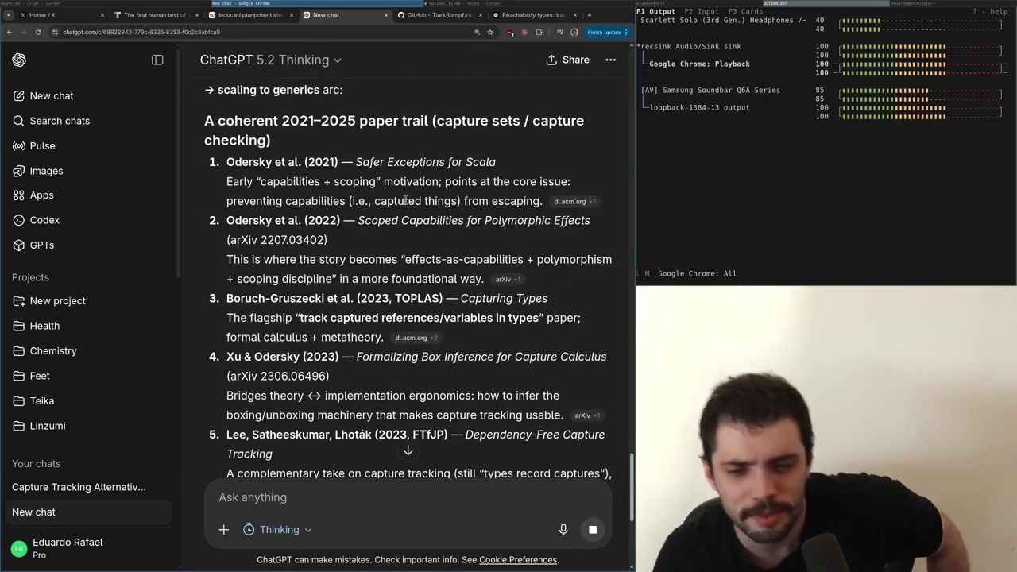
scroll(414, 289, down, 1)
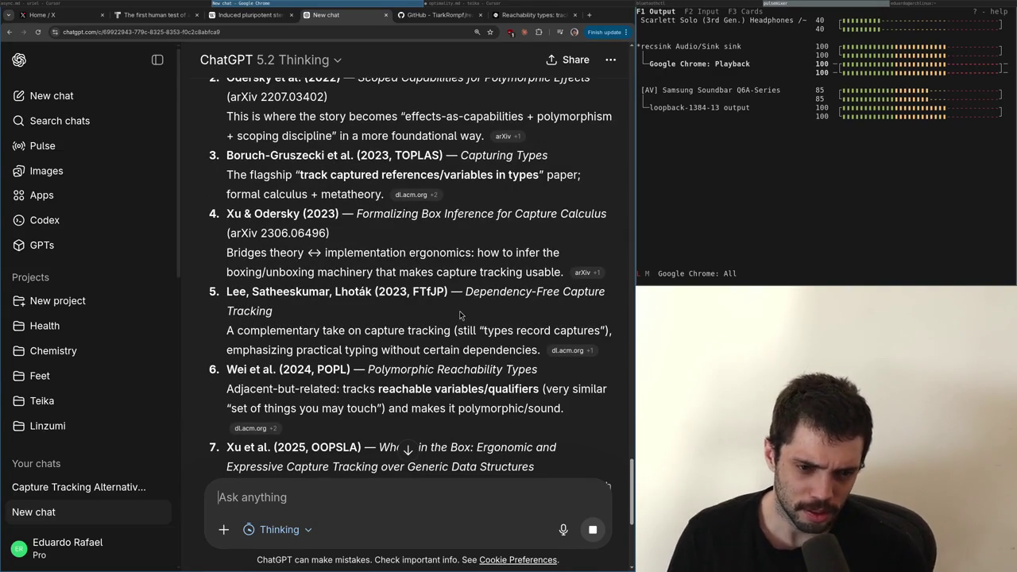
scroll(464, 315, down, 1)
scroll(464, 316, down, 1)
double_click(425, 271)
scroll(425, 274, down, 3)
double_click(406, 292)
scroll(392, 292, down, 1)
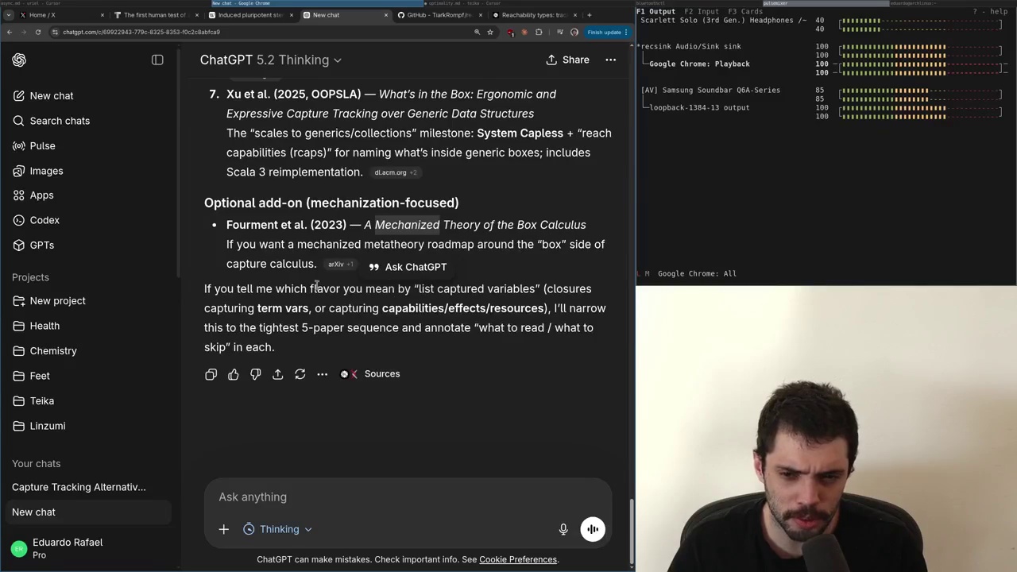
click(312, 302)
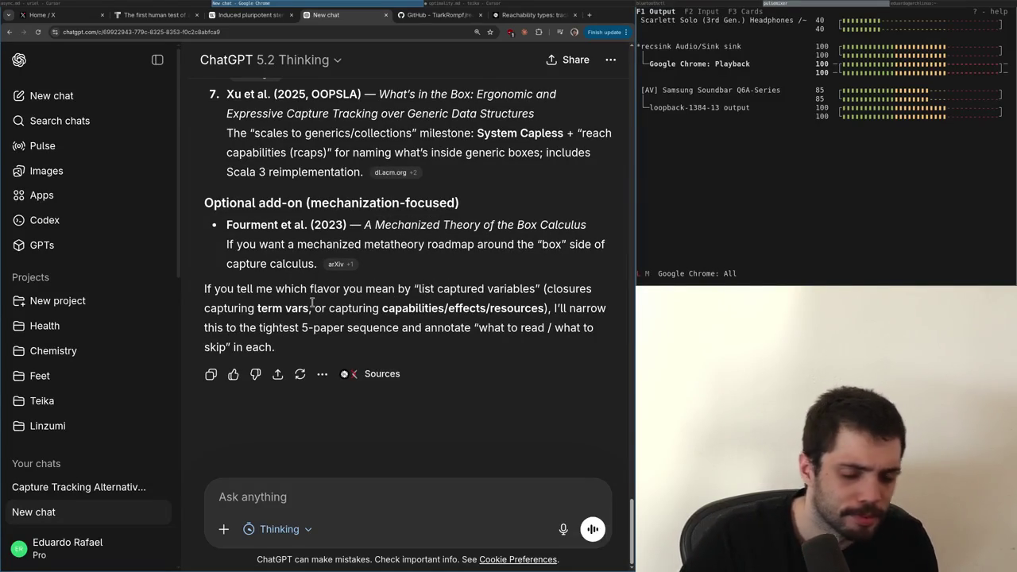
key(ctrl+w)
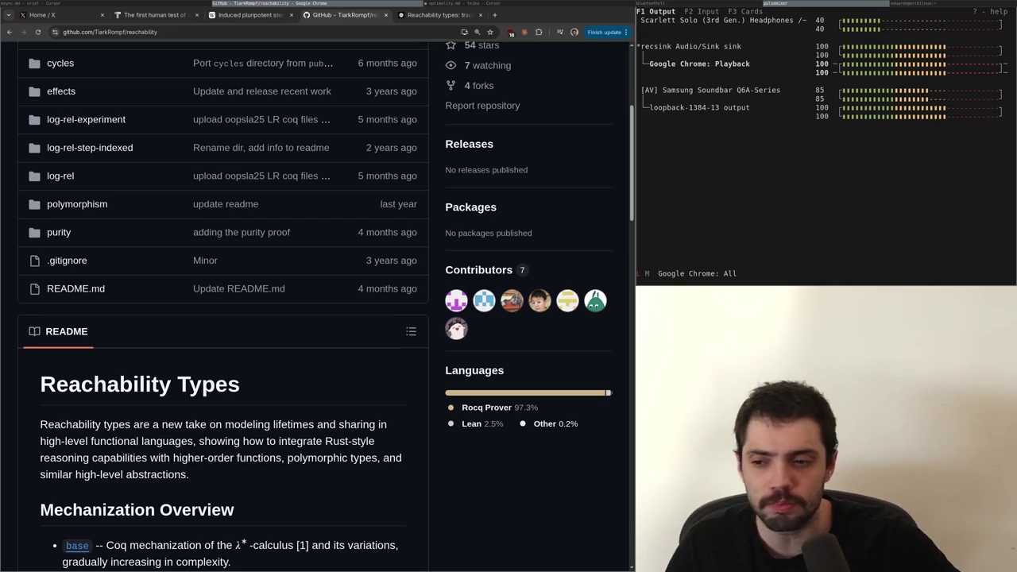
Close the GitHub reachability and ACM paper tabs, then switch to the X home feed tab
scroll(318, 291, up, 5)
key(ctrl+w)
scroll(318, 295, down, 10)
scroll(318, 295, up, 15)
key(ctrl+w)
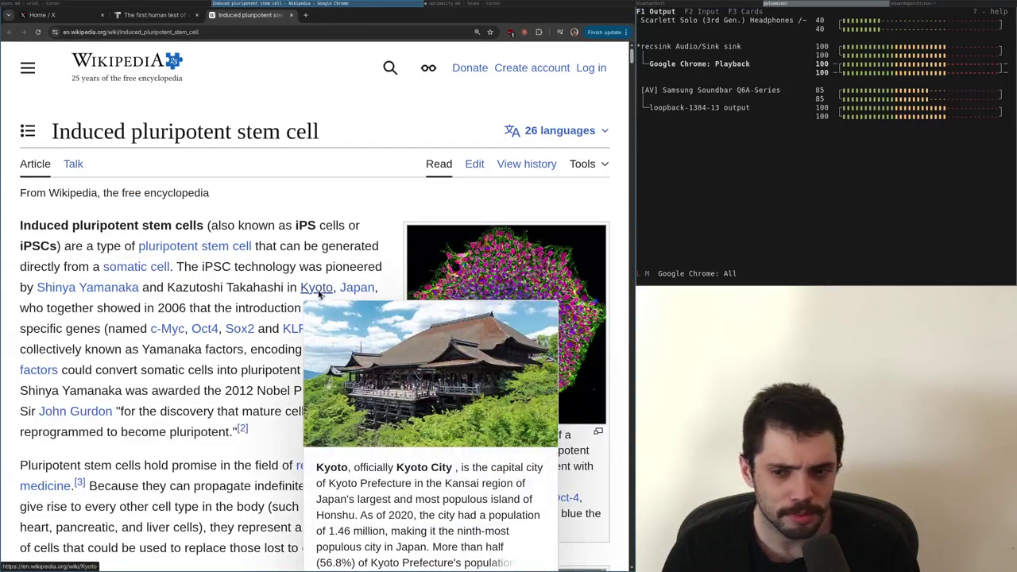
key(alt+Tab)
key(alt+Tab)
key(alt+Tab)
key(ctrl+1)
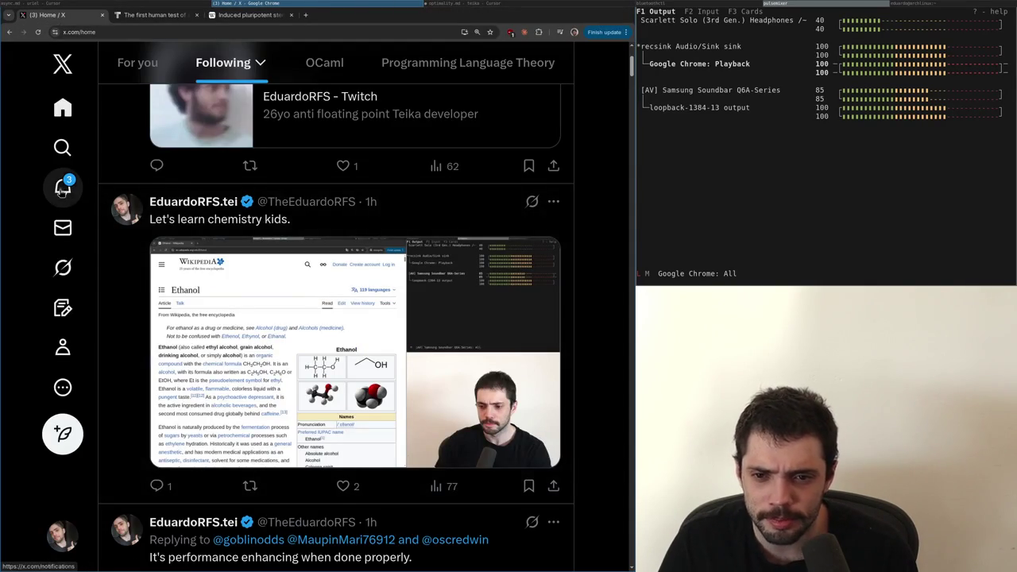
Look through the X notifications, then go back to the X home feed
click(62, 188)
click(62, 107)
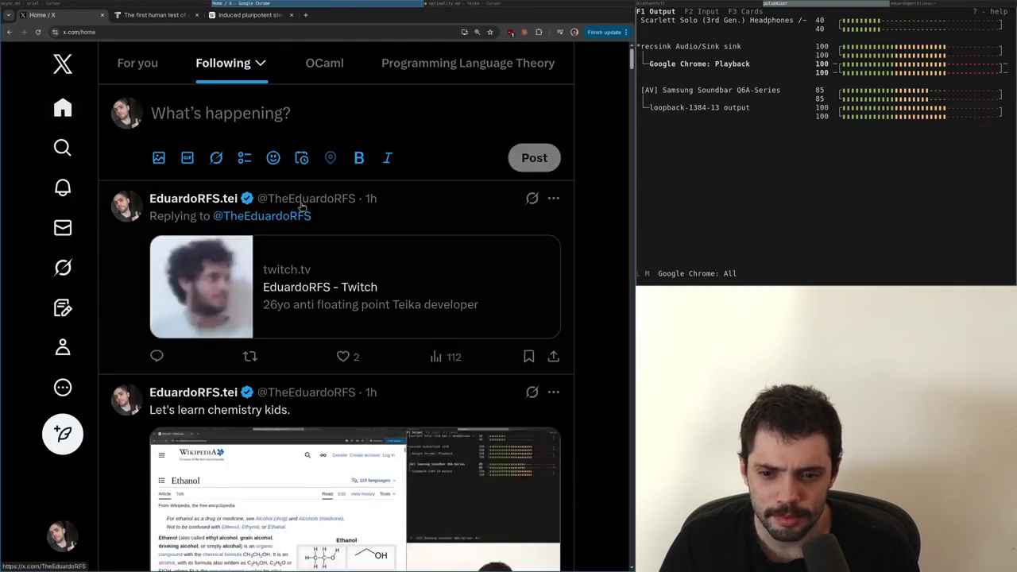
scroll(325, 279, down, 3)
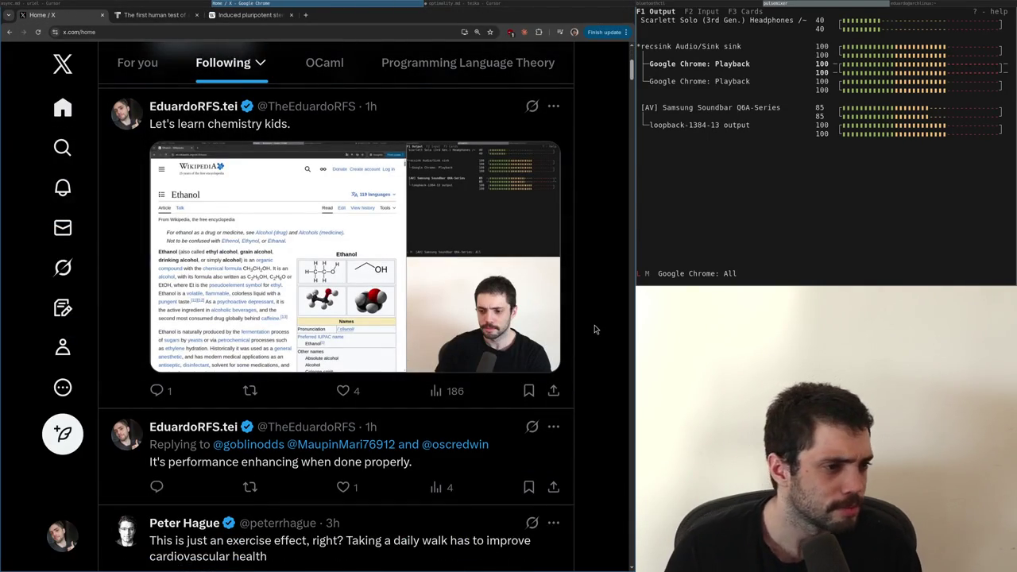
Dismiss the MIT Technology Review subscription popup and close that rejuvenation article with Ctrl+W
key(ctrl+Tab)
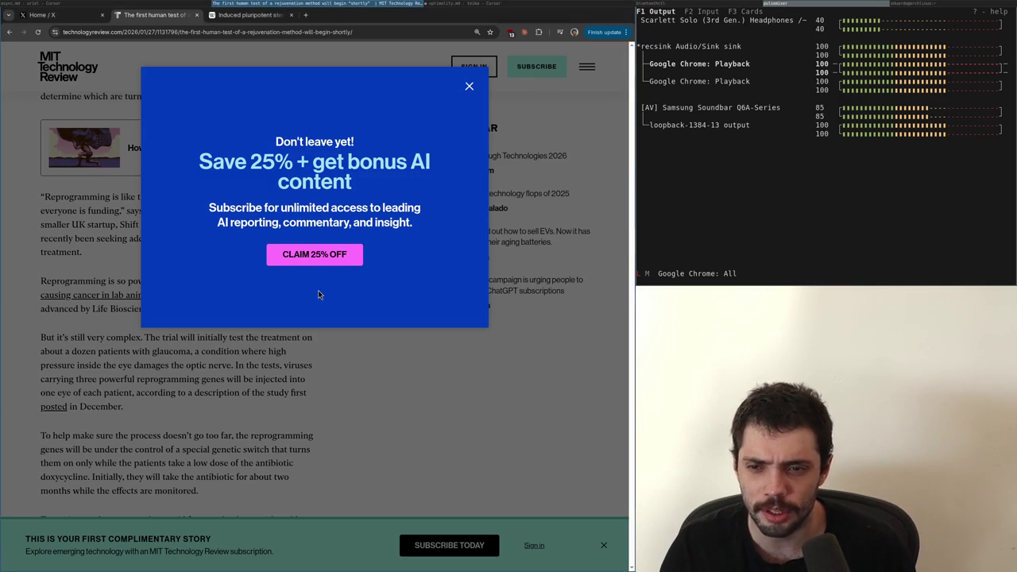
click(469, 86)
scroll(473, 80, up, 10)
scroll(472, 80, down, 2)
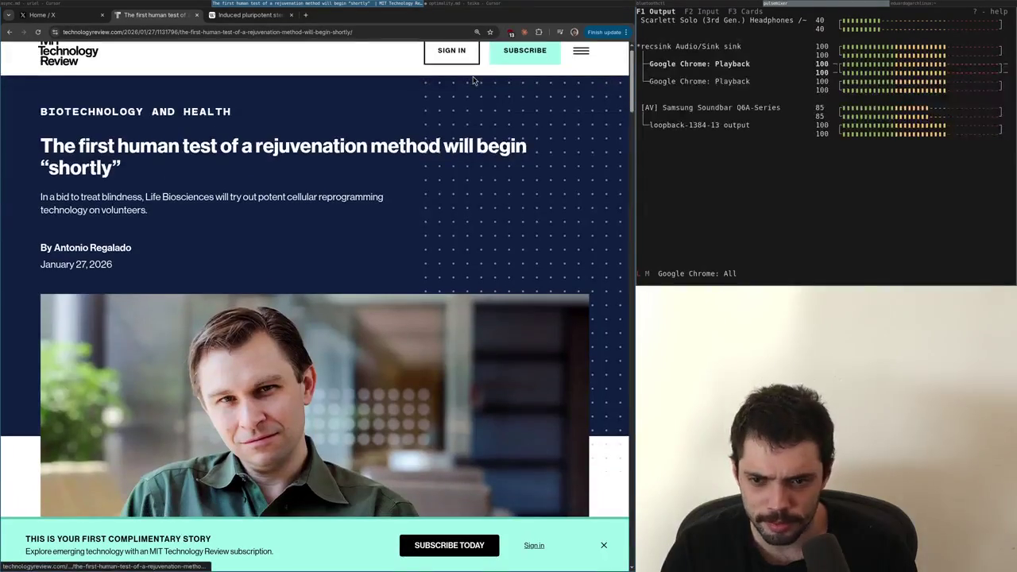
scroll(473, 80, down, 1)
key(ctrl+w)
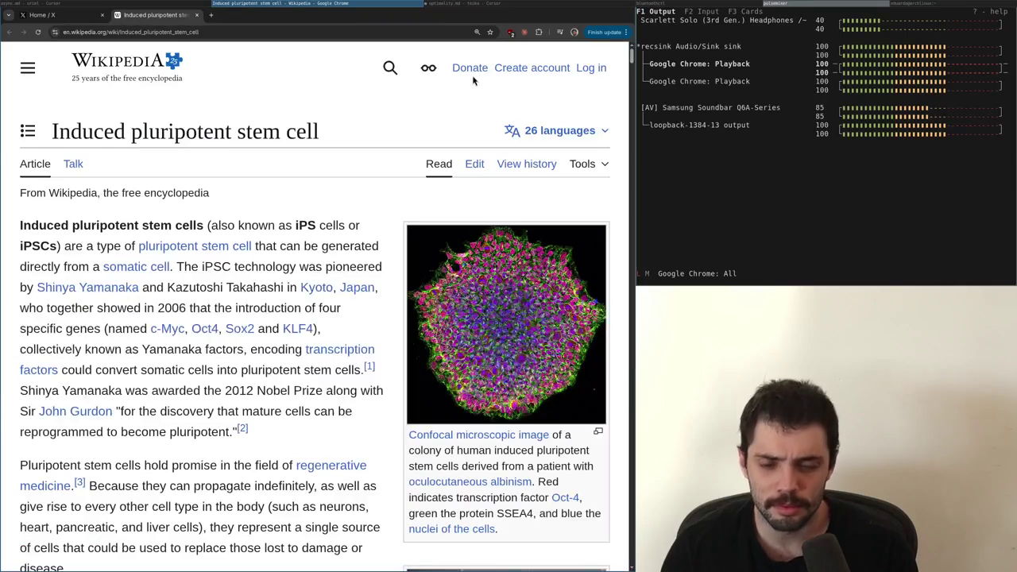
scroll(472, 80, down, 15)
scroll(473, 80, up, 15)
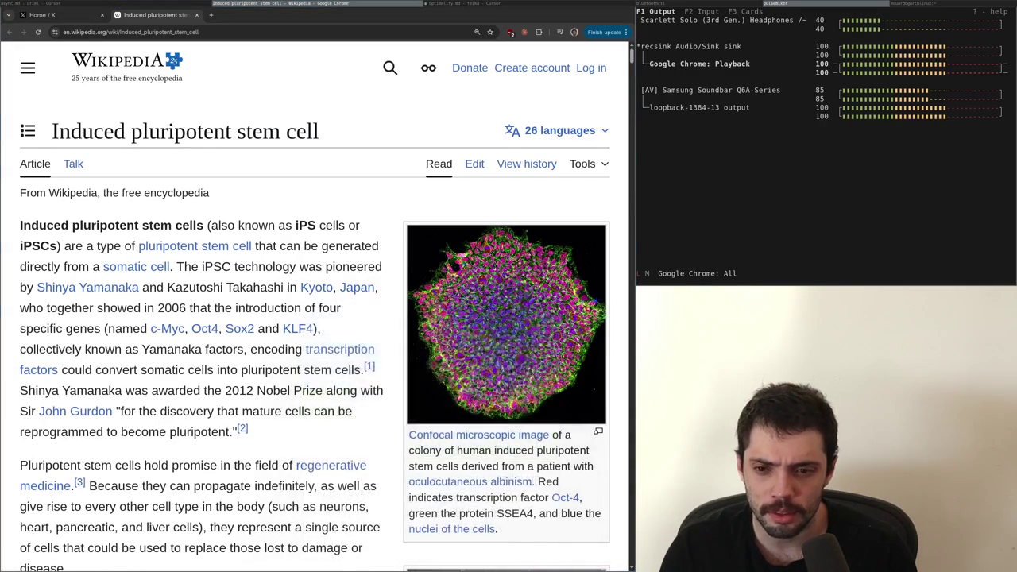
mouse_move(319, 292)
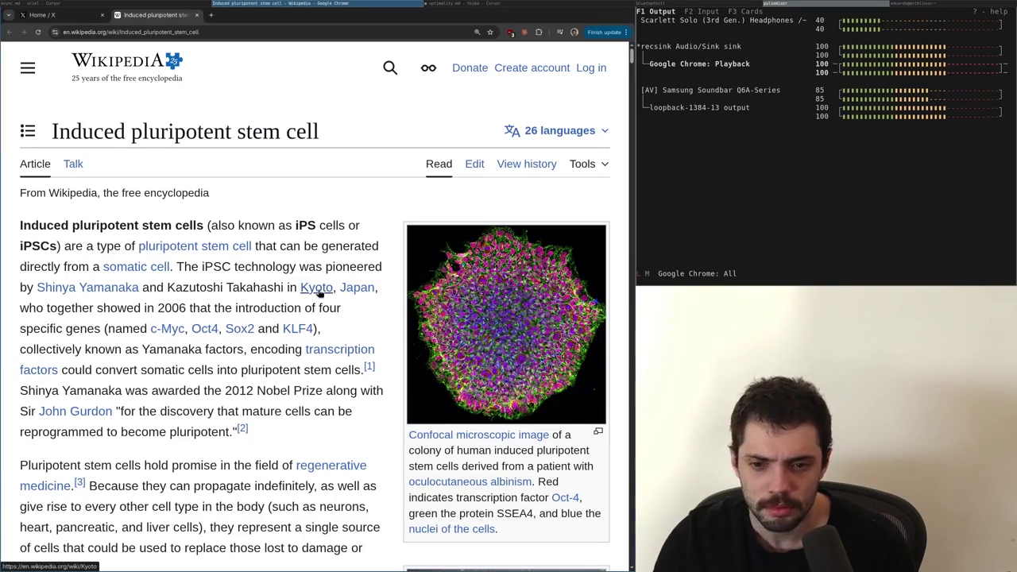
scroll(319, 293, down, 15)
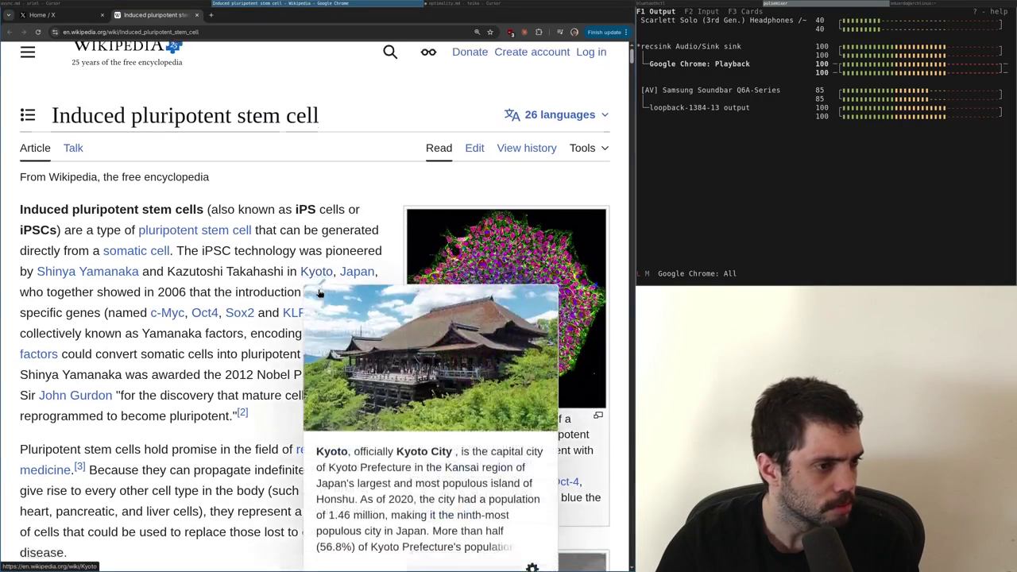
scroll(321, 295, up, 10)
scroll(319, 293, up, 5)
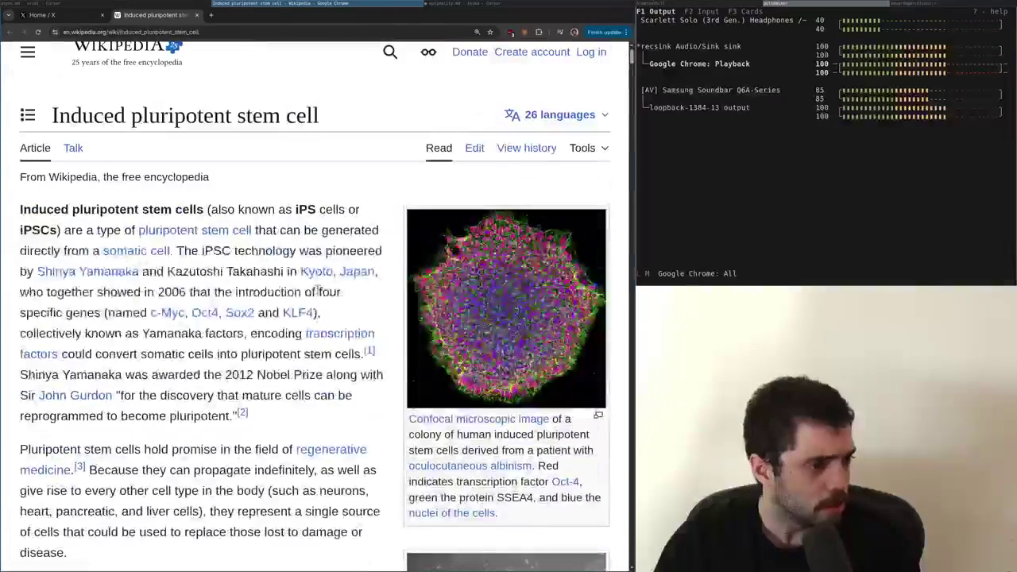
scroll(318, 291, down, 5)
key(ctrl+t)
text(extre)
Load the sudoku.com/extreme page for Extreme game 775 and highlight its 1s
key(Return)
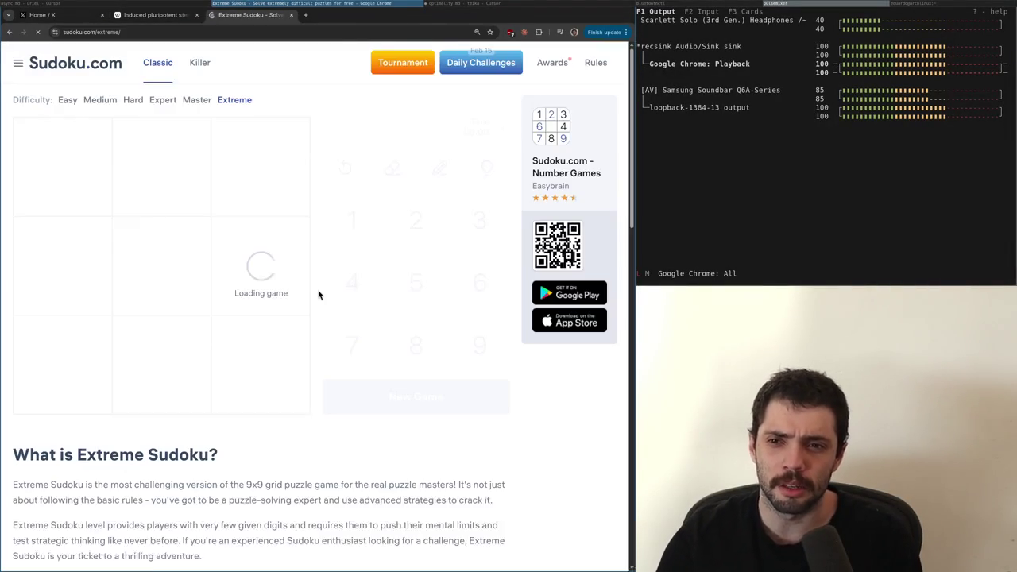
click(193, 333)
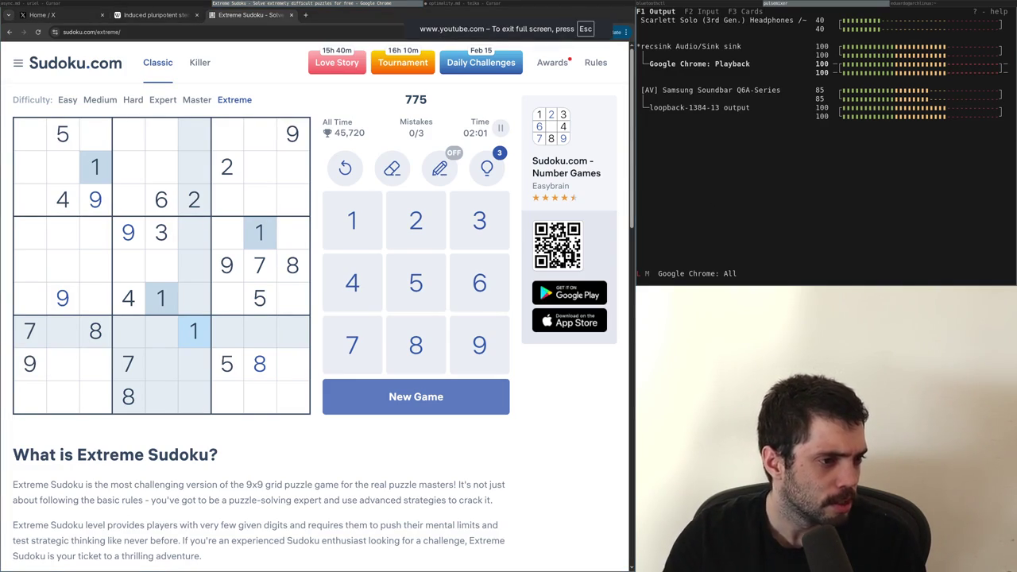
click(323, 31)
text(jjj)
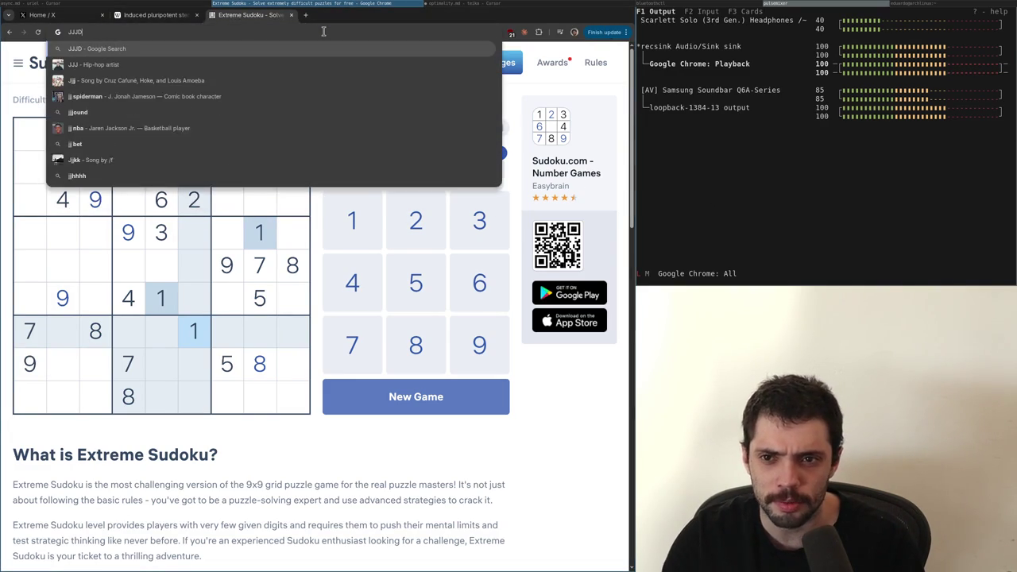
text(dd)
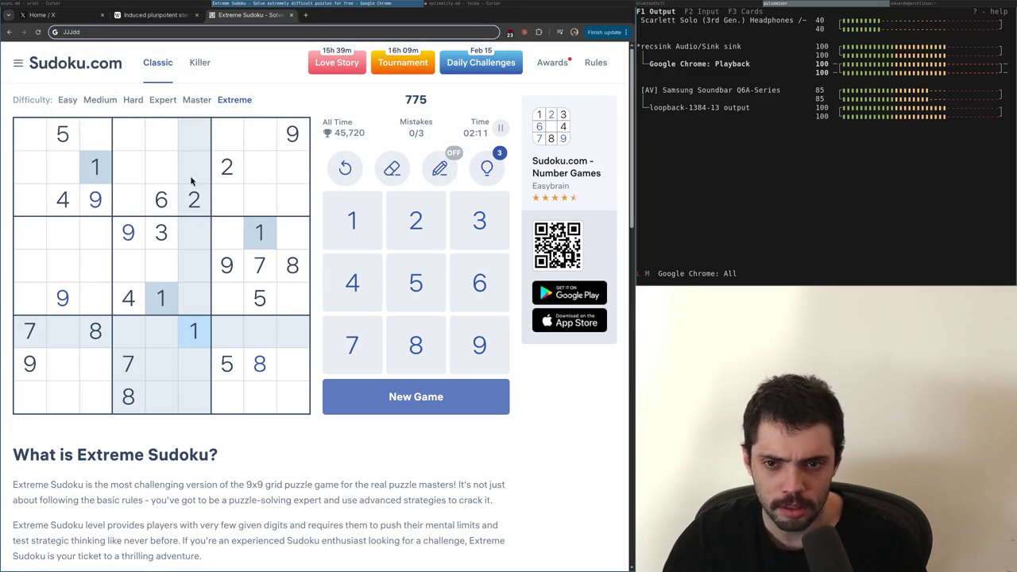
click(150, 298)
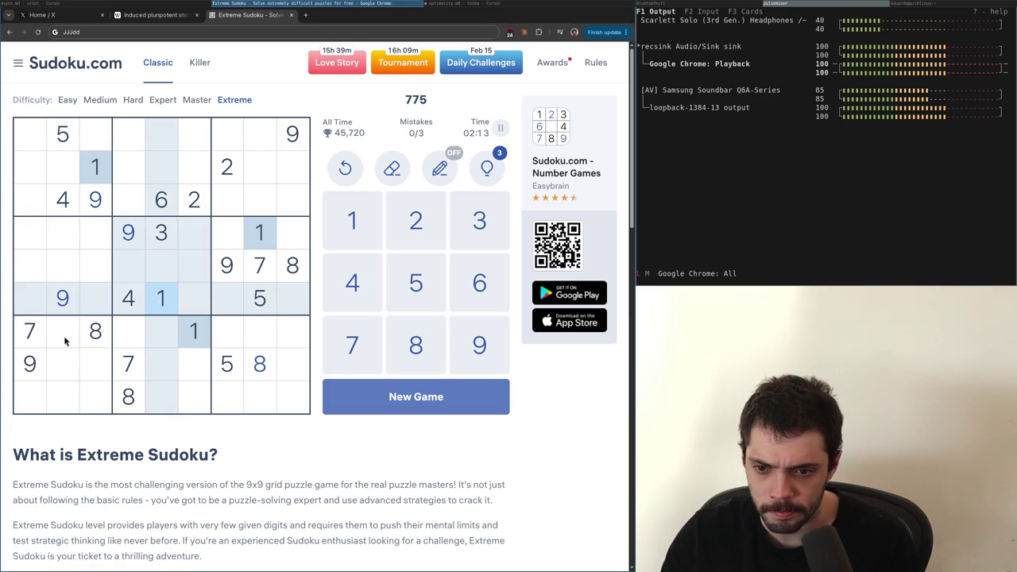
click(225, 167)
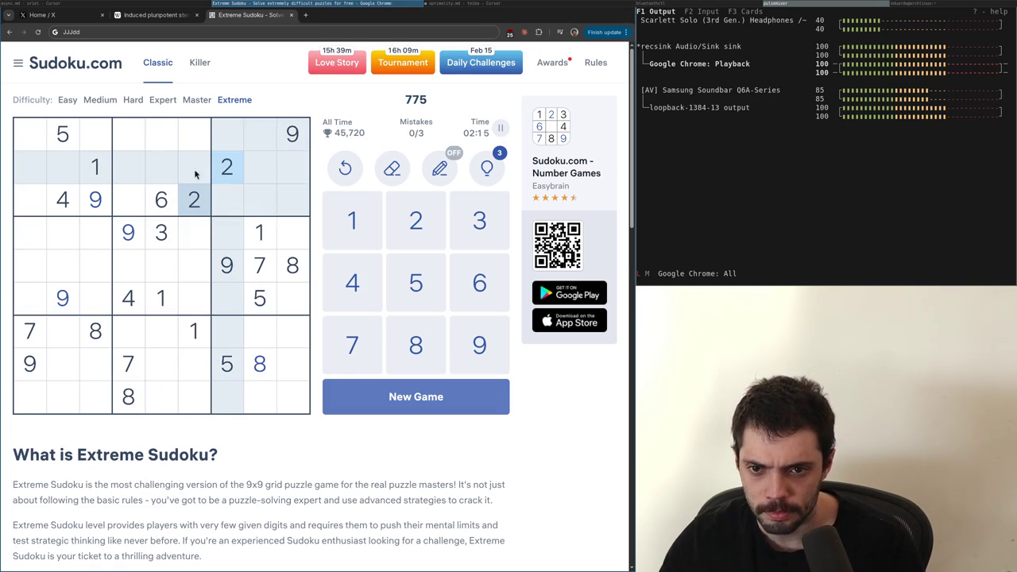
click(161, 232)
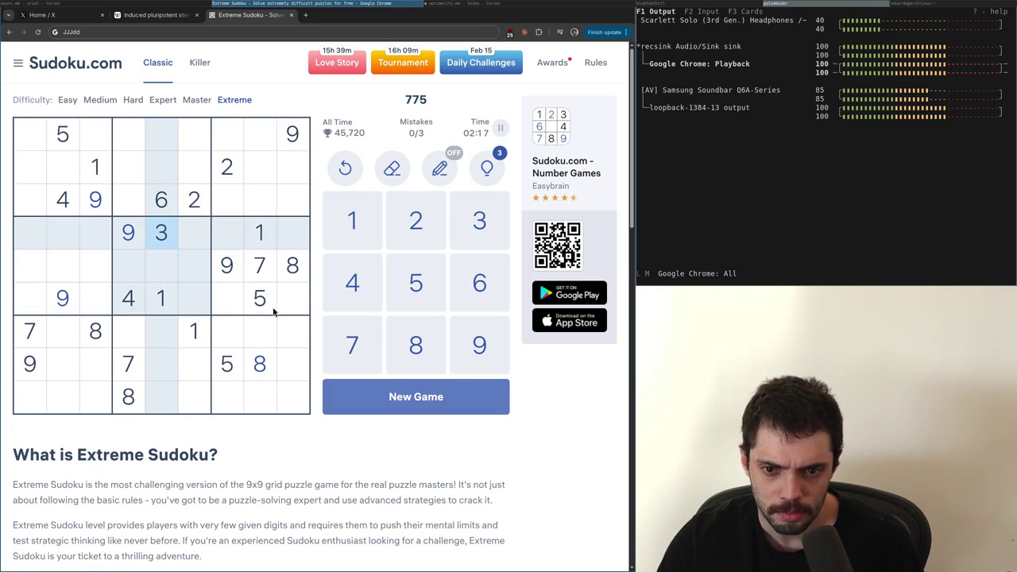
click(127, 298)
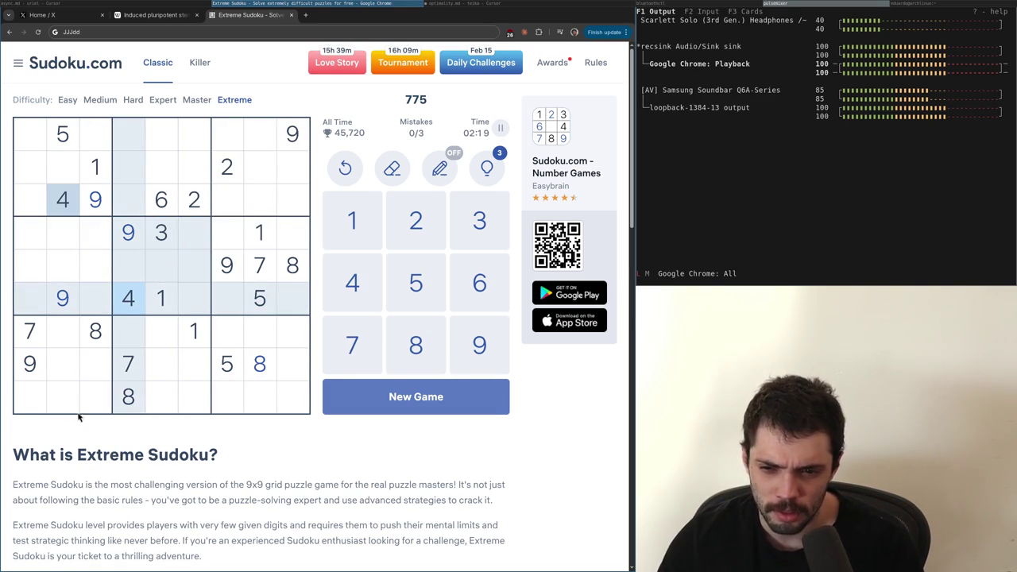
click(62, 137)
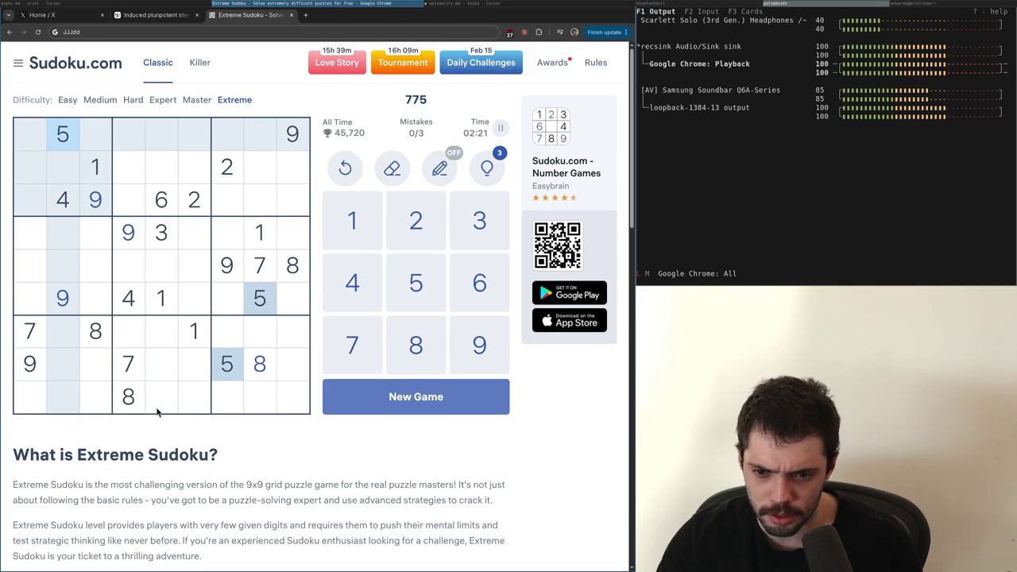
click(164, 209)
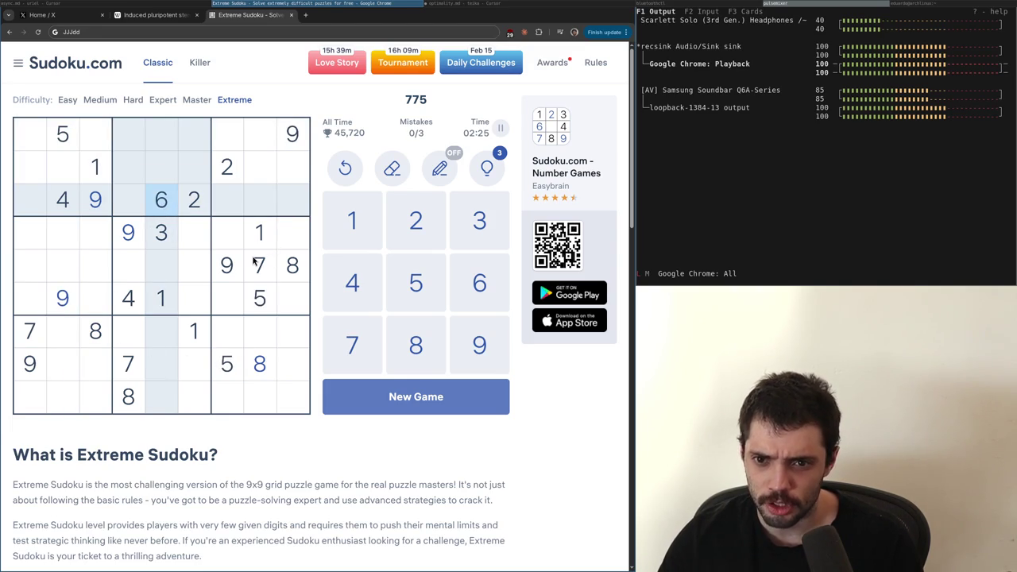
click(259, 269)
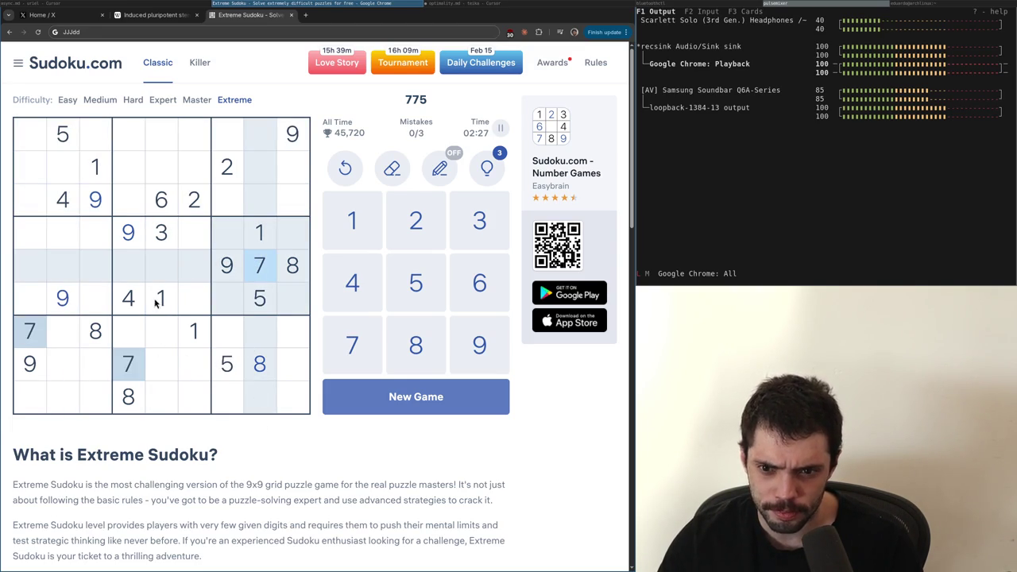
click(164, 140)
click(96, 166)
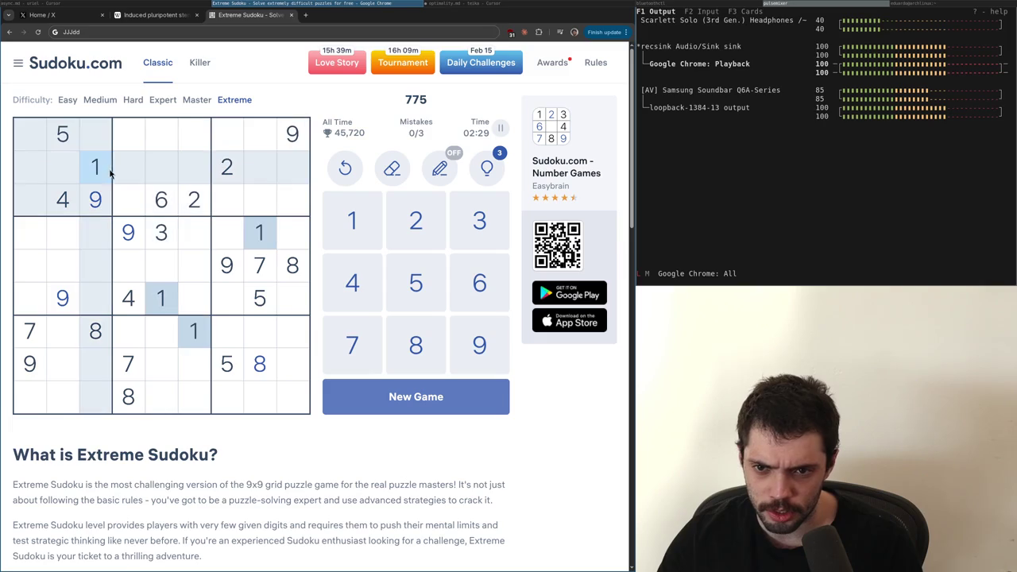
click(163, 235)
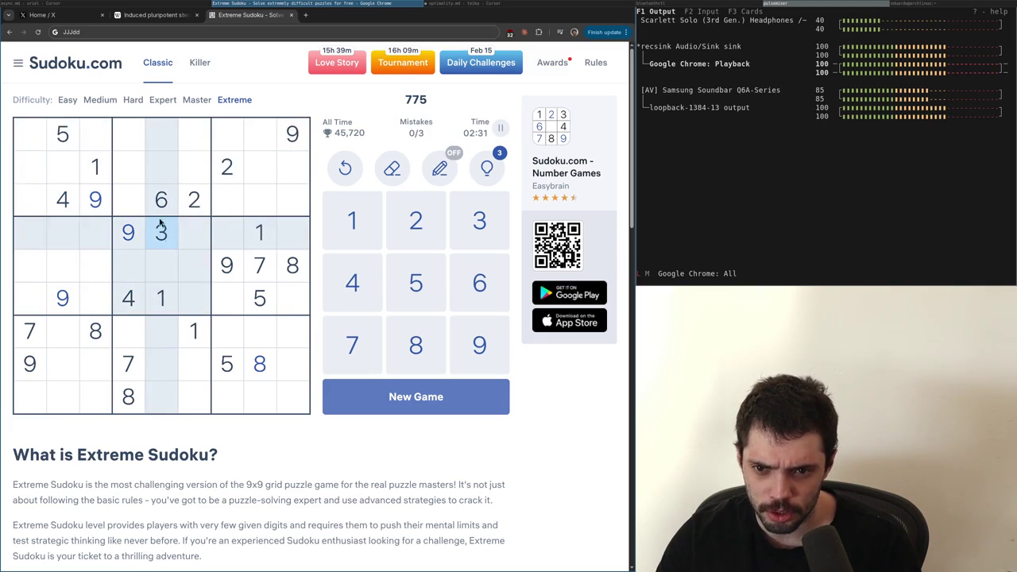
click(69, 202)
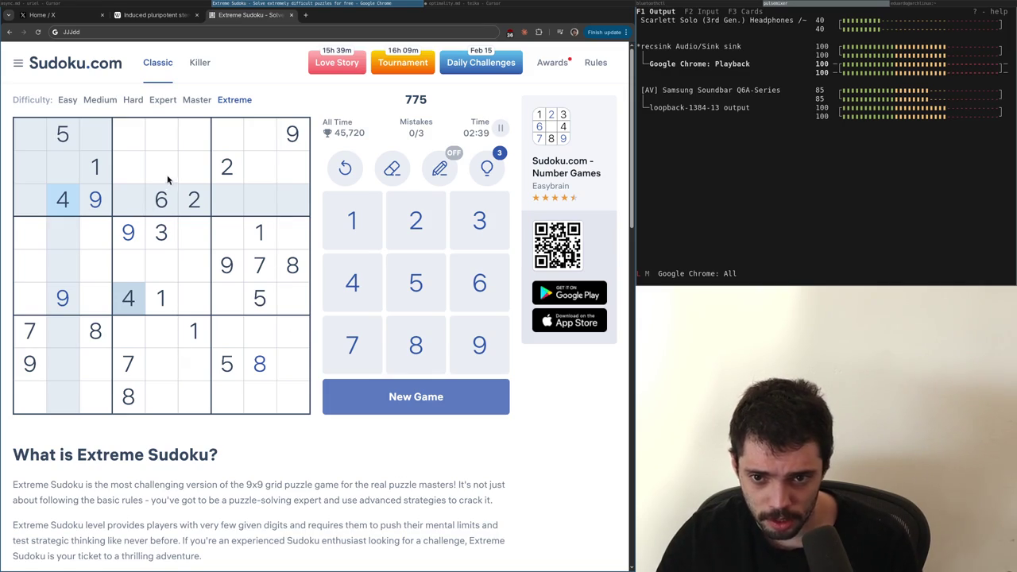
click(261, 299)
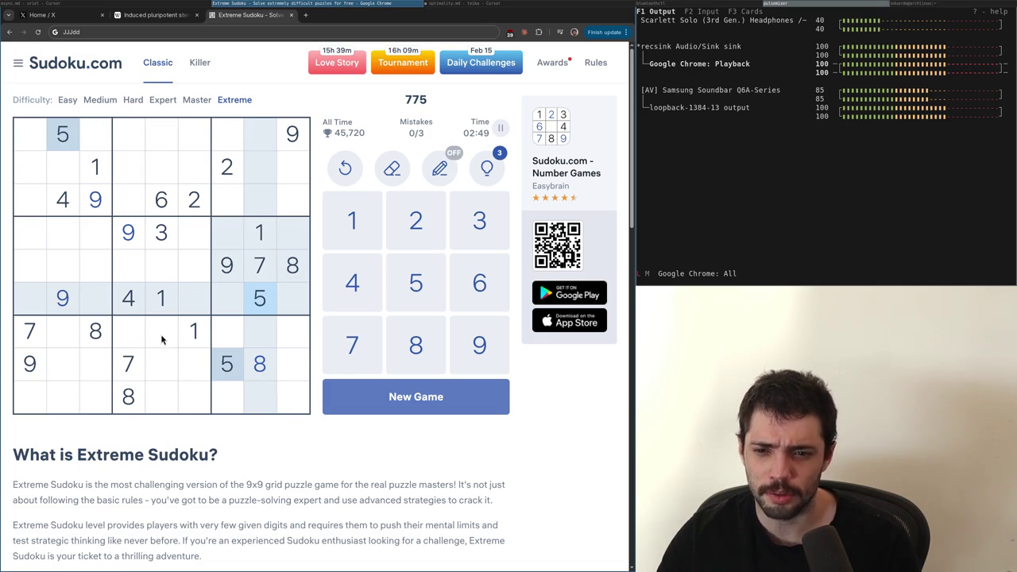
click(153, 205)
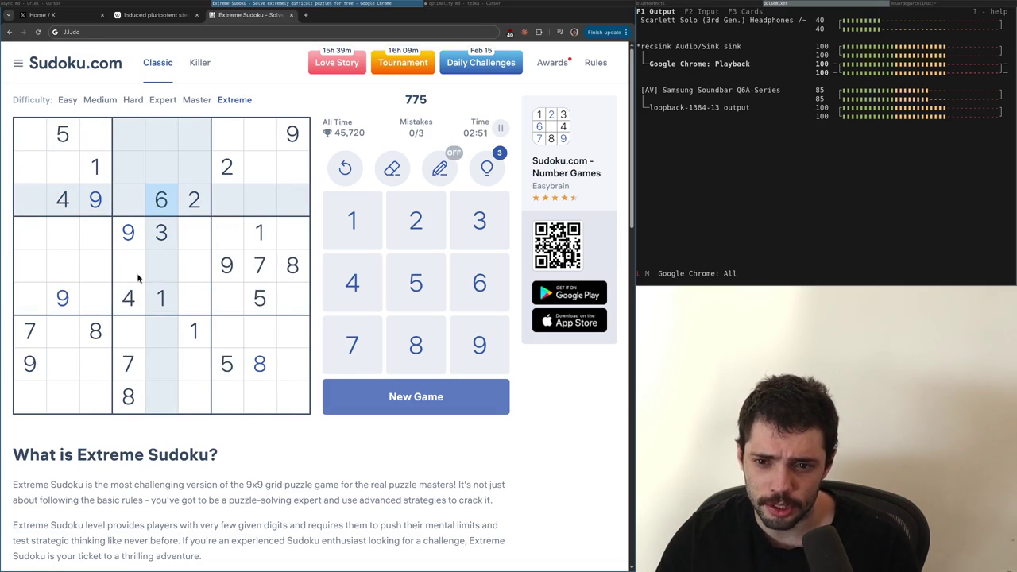
click(253, 274)
click(283, 272)
click(221, 271)
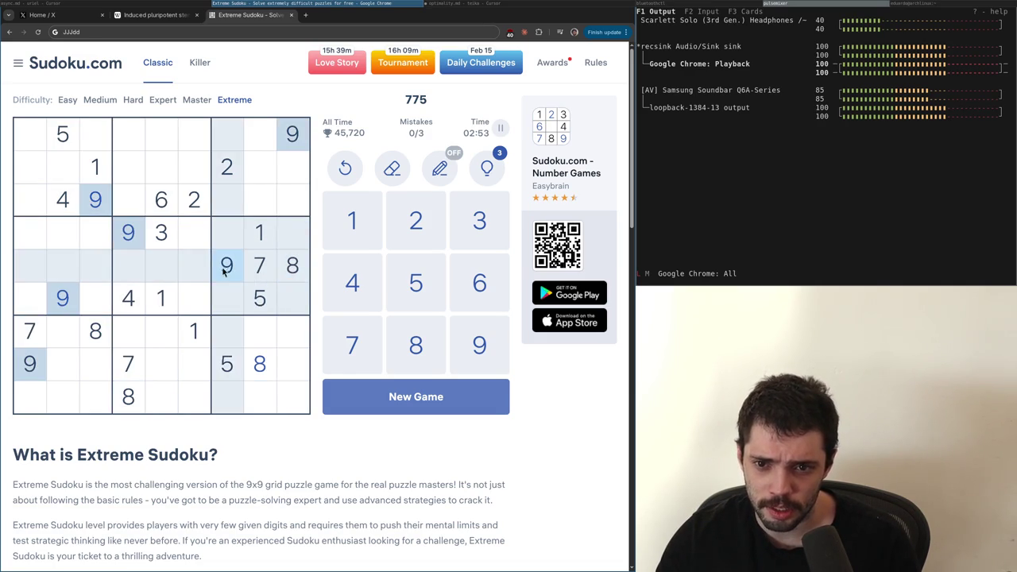
Place a 9 at row 2, column 6 and 5s at row 7, column 5 and row 5, column 6
click(191, 177)
key(9)
click(68, 147)
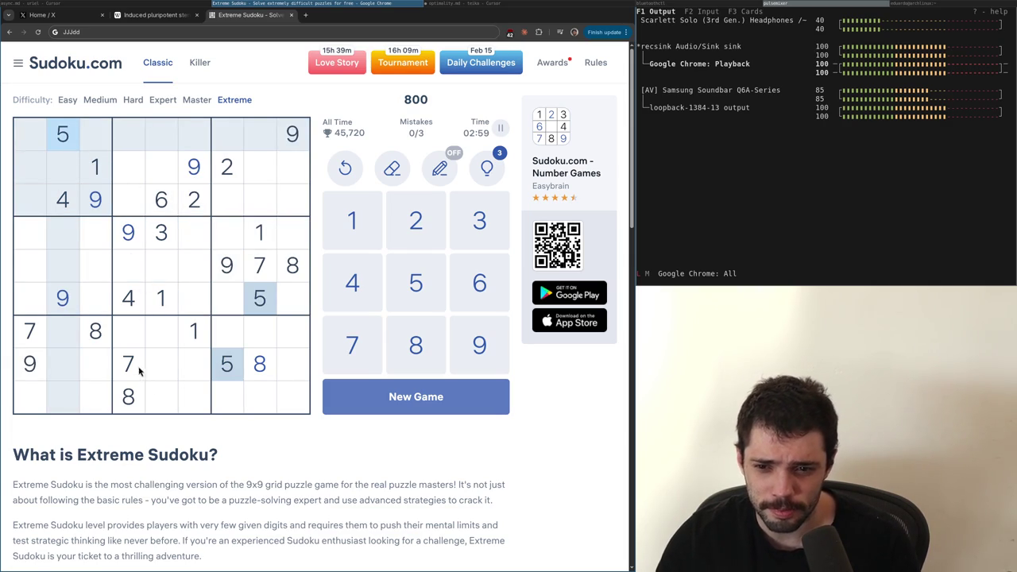
click(172, 342)
key(5)
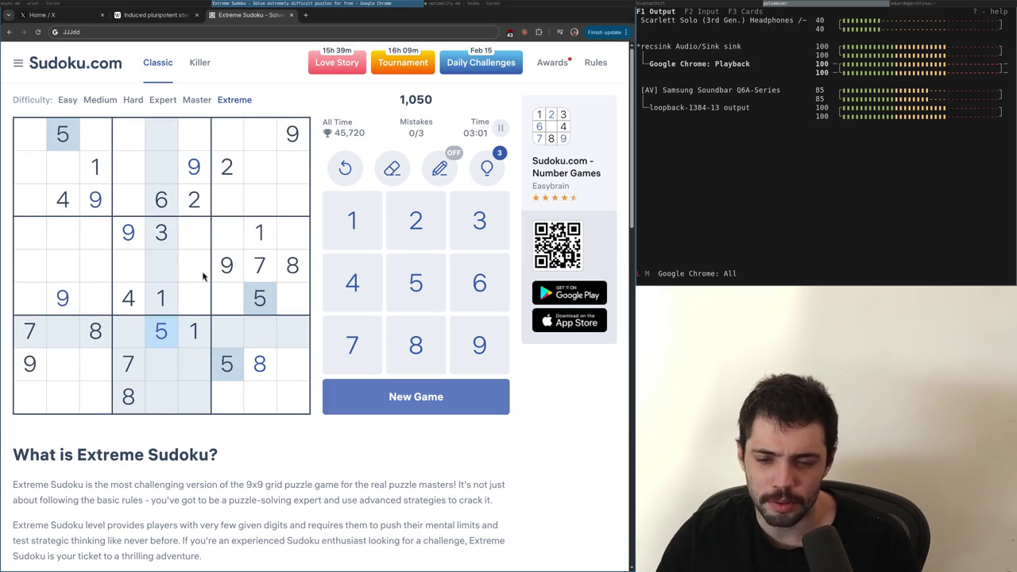
click(201, 275)
key(5)
Place a 6 at row 5, column 4 and 2s at row 5, column 5 and row 7, column 4
click(141, 272)
key(6)
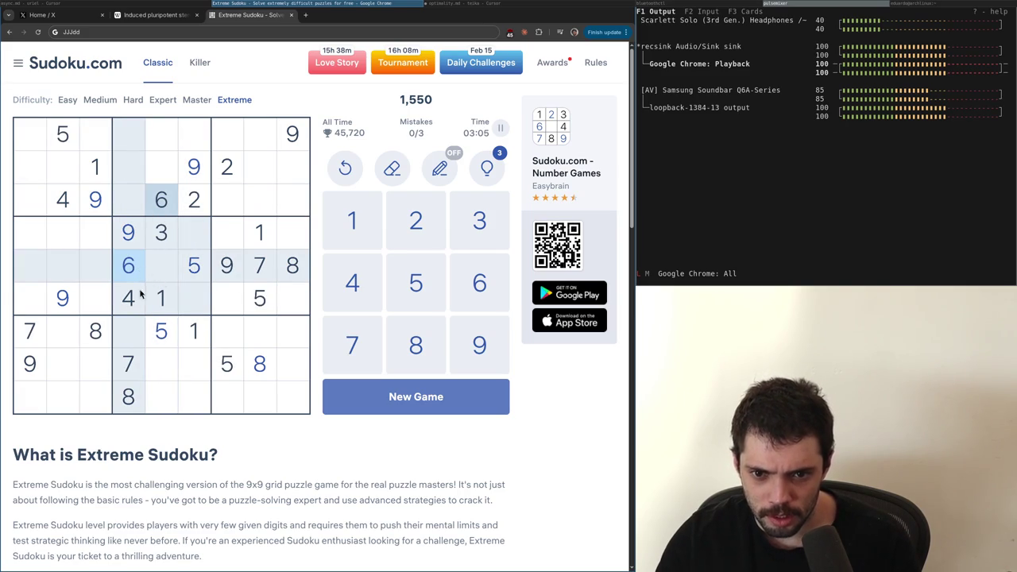
click(163, 266)
key(2)
click(134, 337)
key(2)
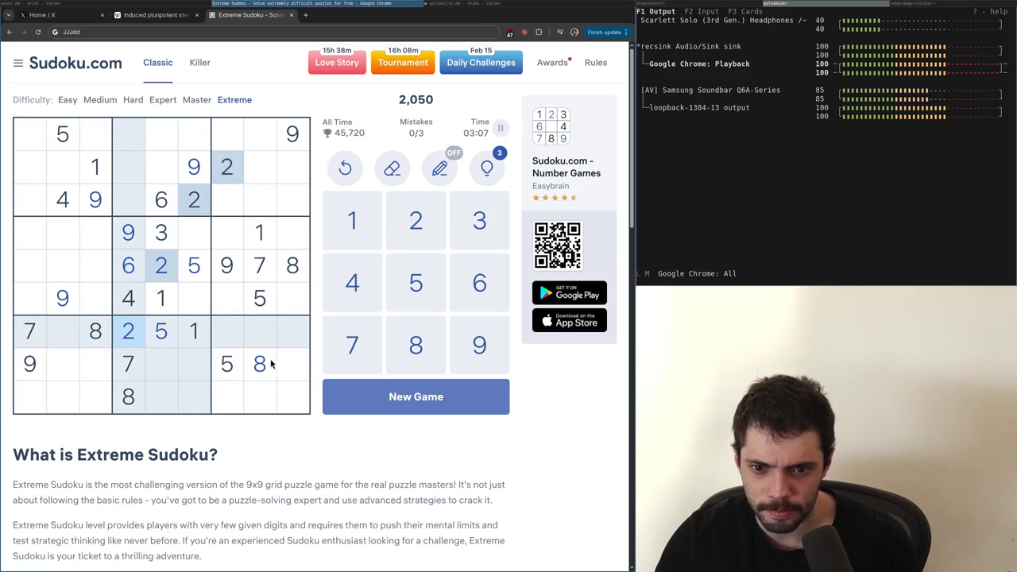
Add 9s at row 9, column 5 and row 7, column 8
click(132, 239)
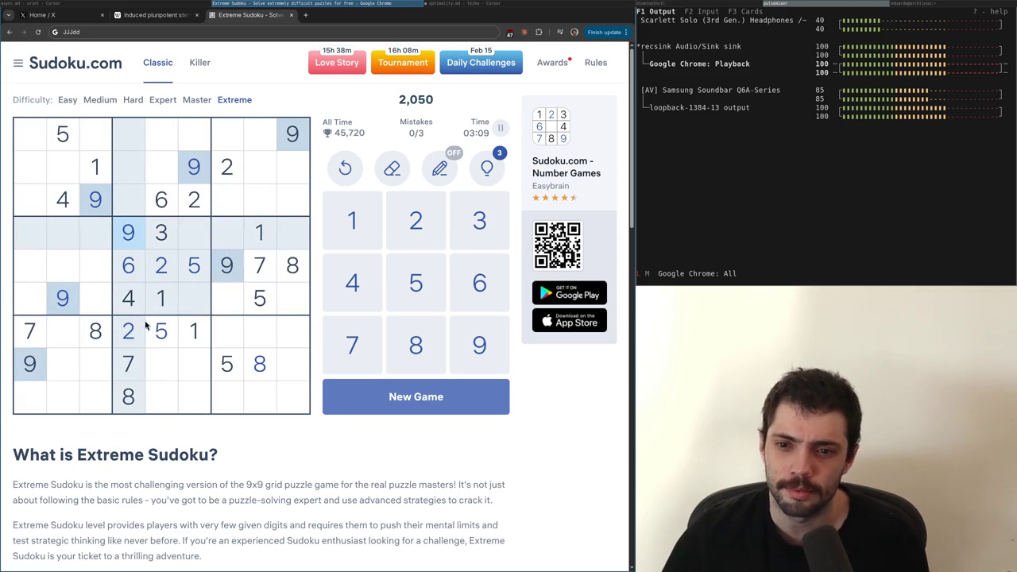
click(165, 394)
key(9)
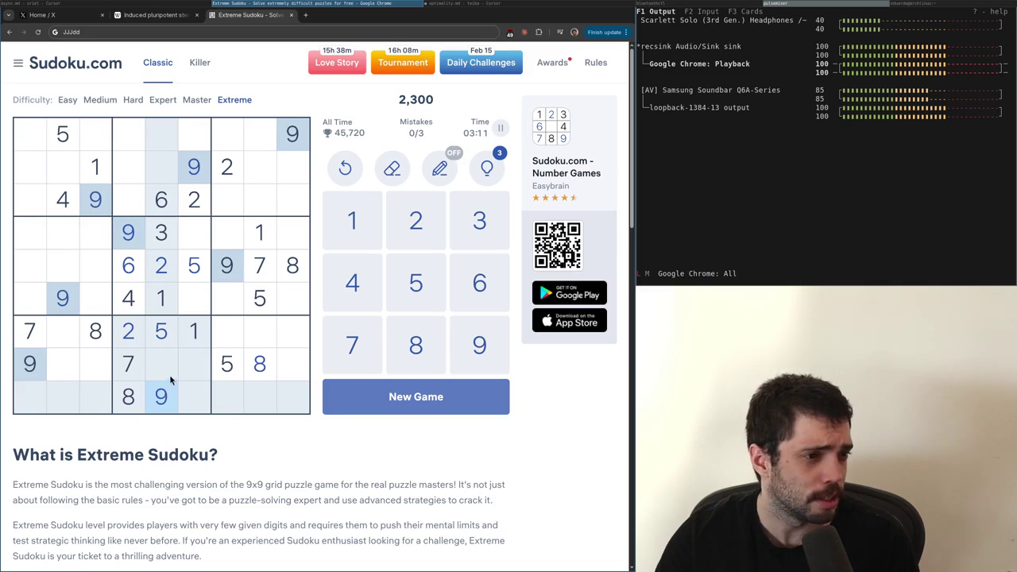
click(263, 332)
key(9)
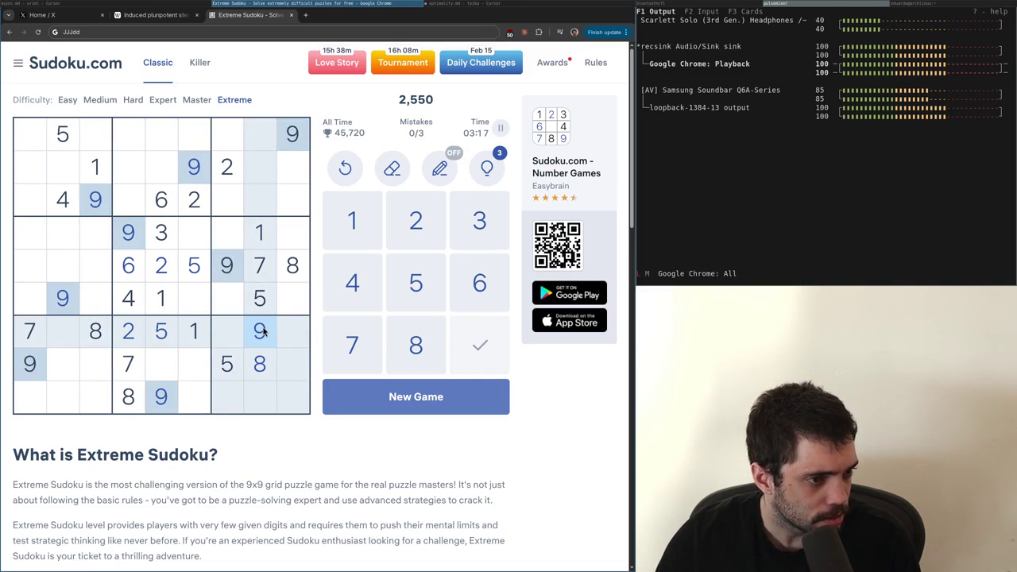
Check the 1s, 5s and 3s, then place 4s at row 1, column 6 and row 8, column 5
click(240, 232)
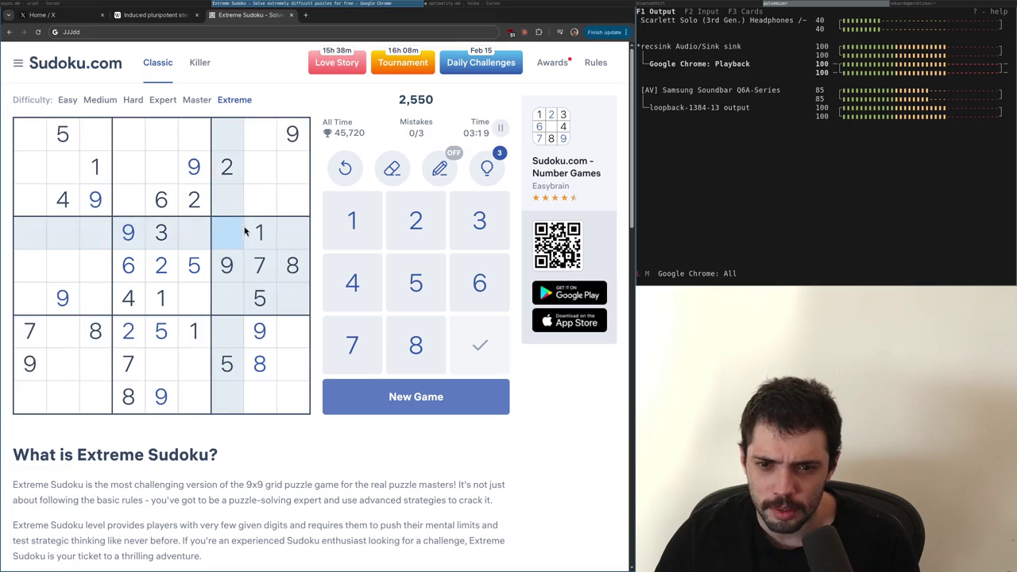
click(257, 240)
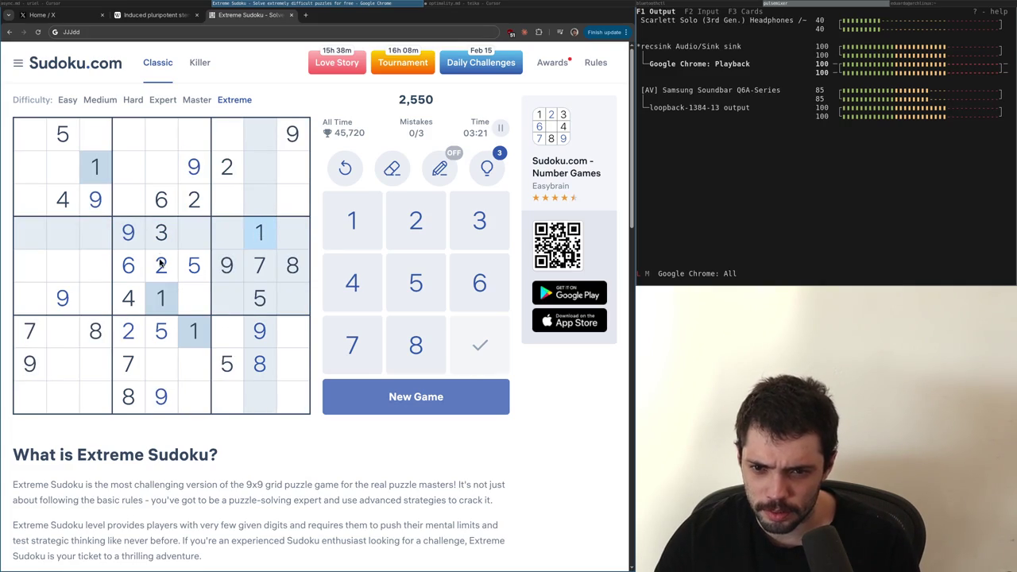
click(56, 139)
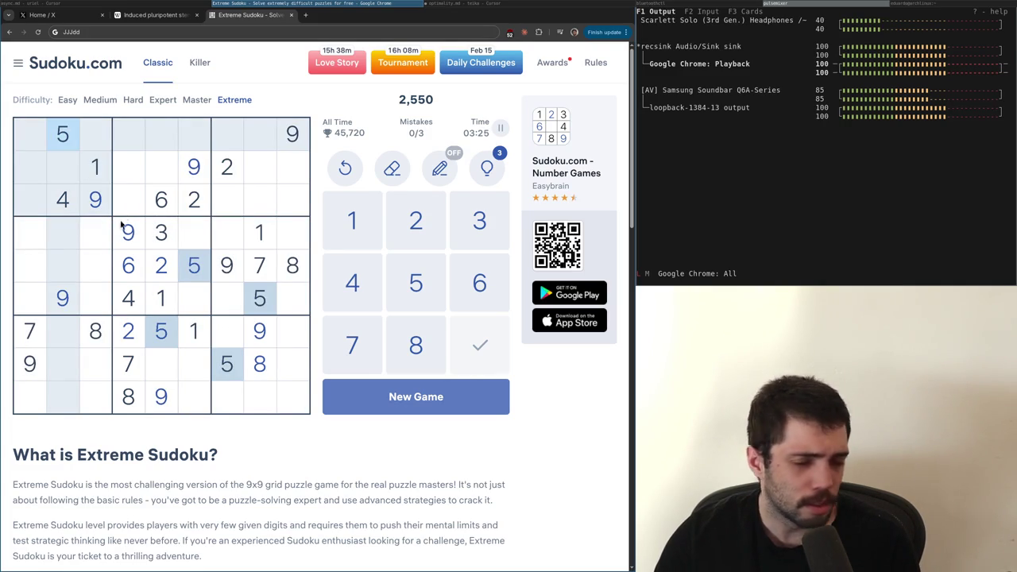
click(161, 233)
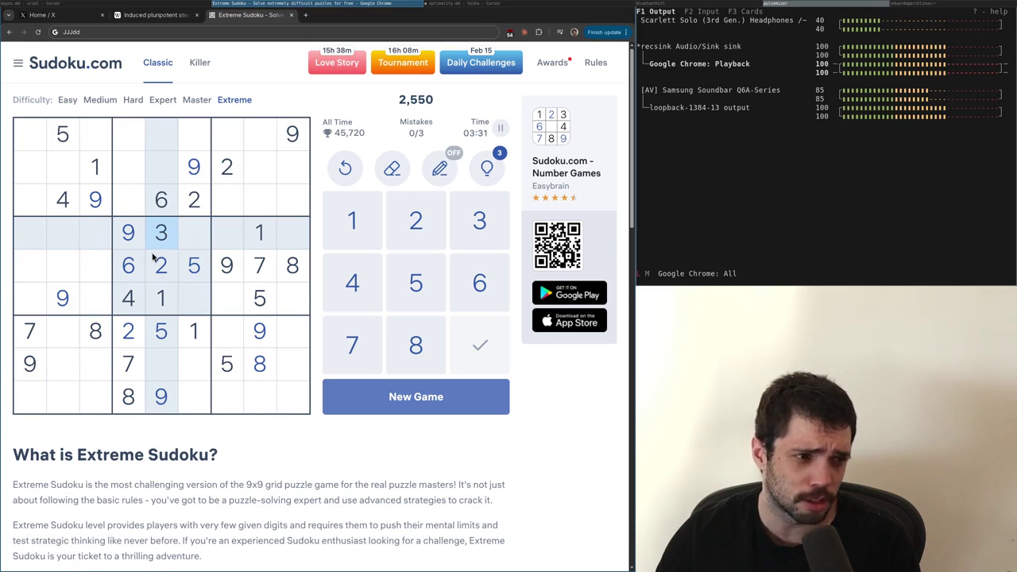
click(135, 302)
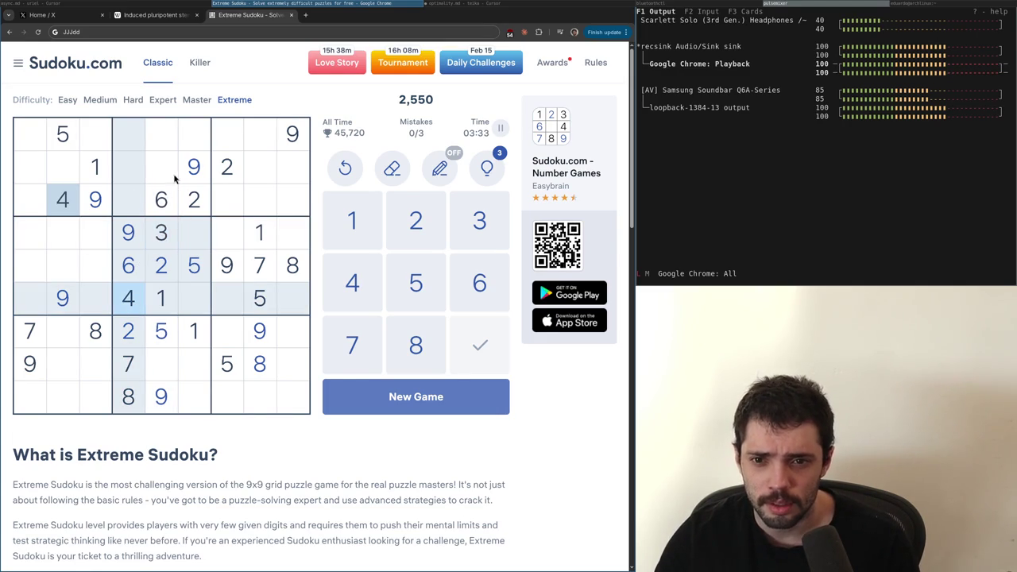
click(194, 134)
text(4)
click(161, 378)
text(4)
Compare where the 4s, 5s and 1s sit to find the next placements
click(164, 343)
click(163, 369)
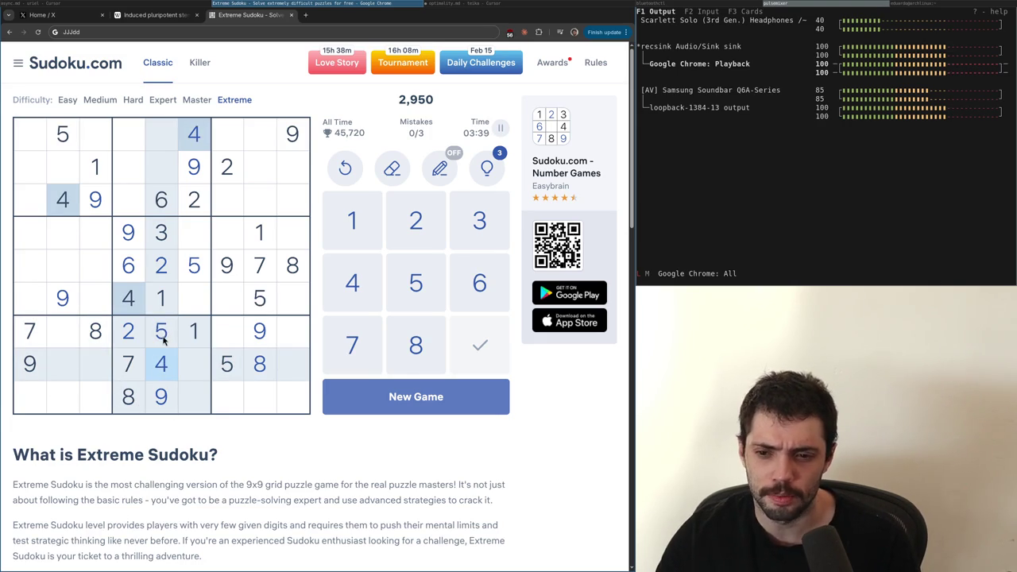
click(162, 337)
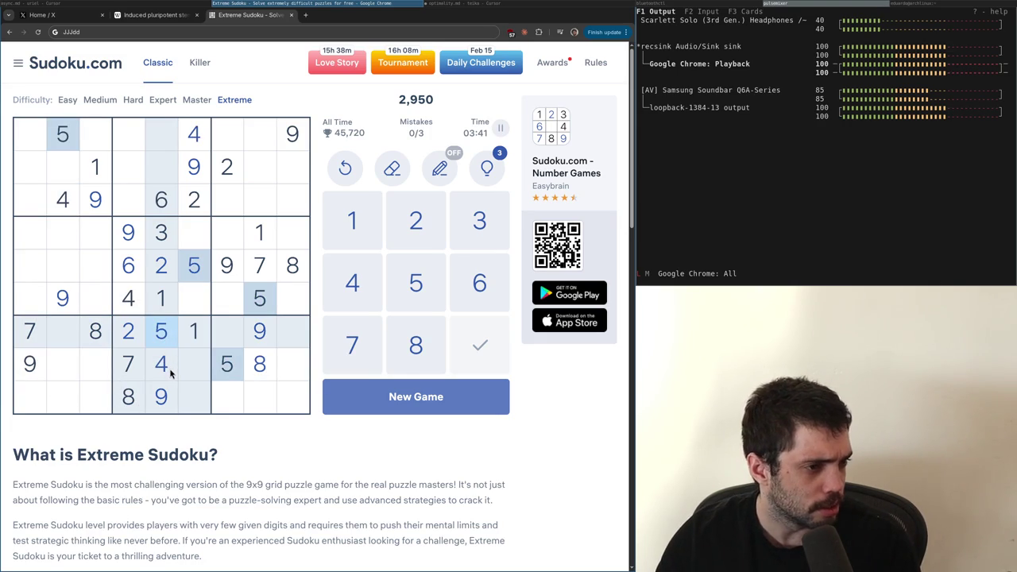
click(165, 366)
click(158, 334)
click(165, 359)
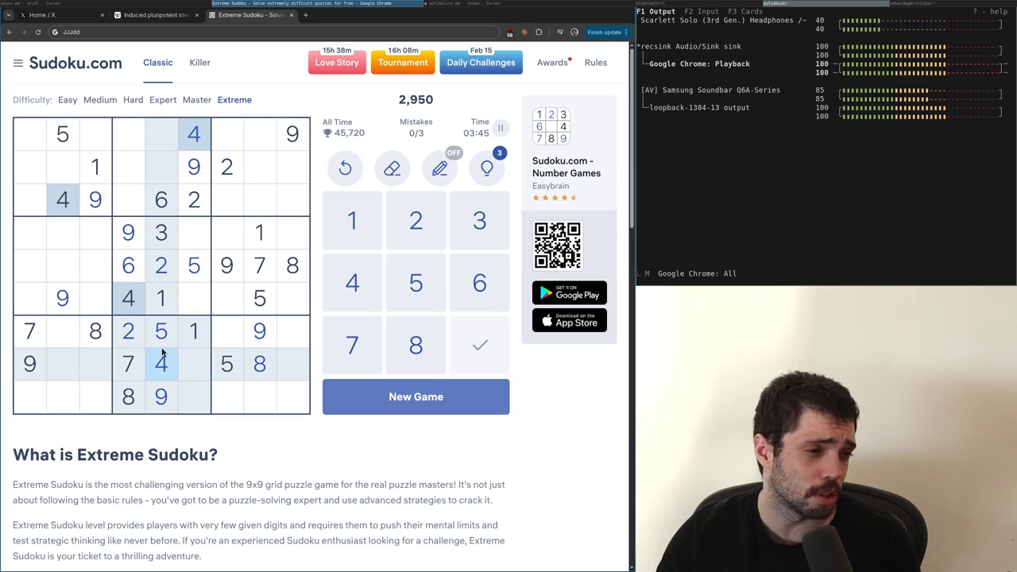
click(194, 331)
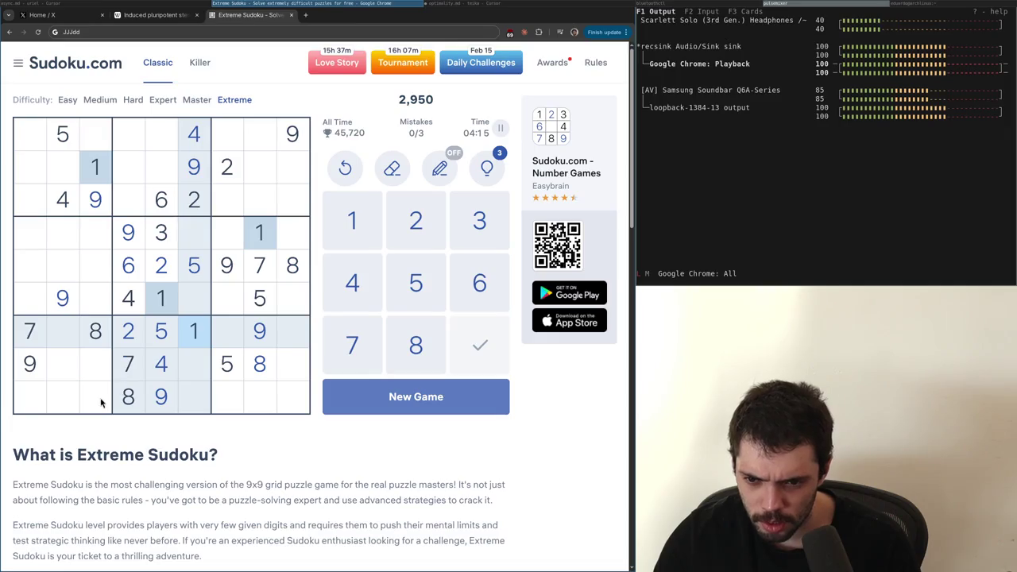
Place 1 at r5c1, 4s at r5c3 and r9c1, and 5s at r9c3 and r4c1
click(33, 274)
text(1)
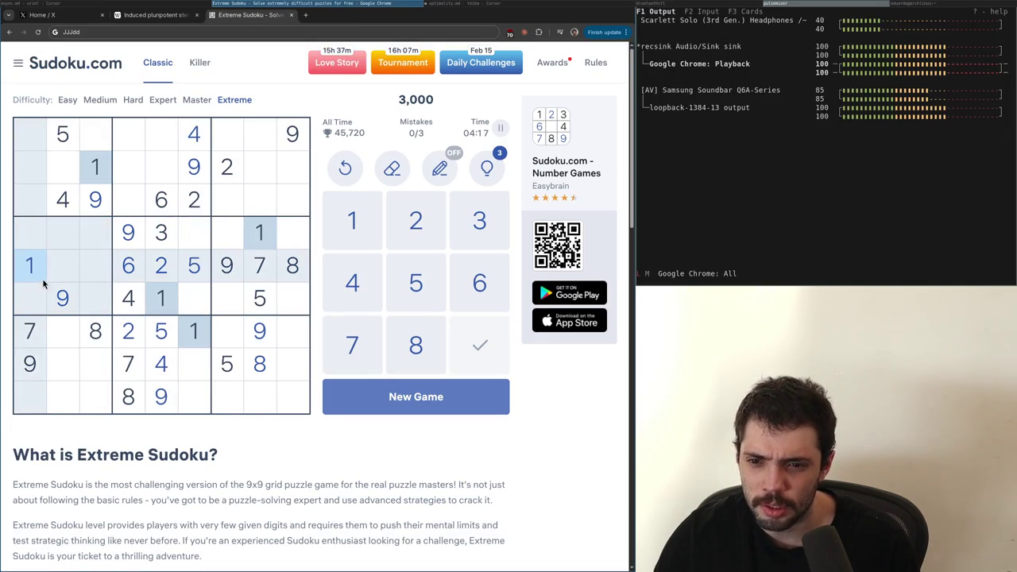
click(62, 199)
click(92, 279)
text(4)
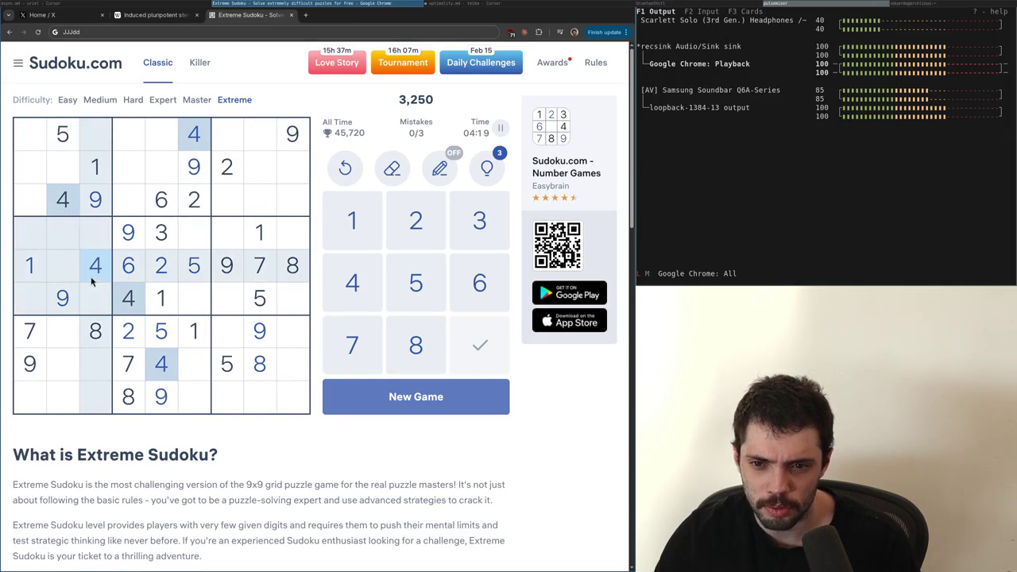
click(24, 407)
text(4)
click(84, 397)
text(5)
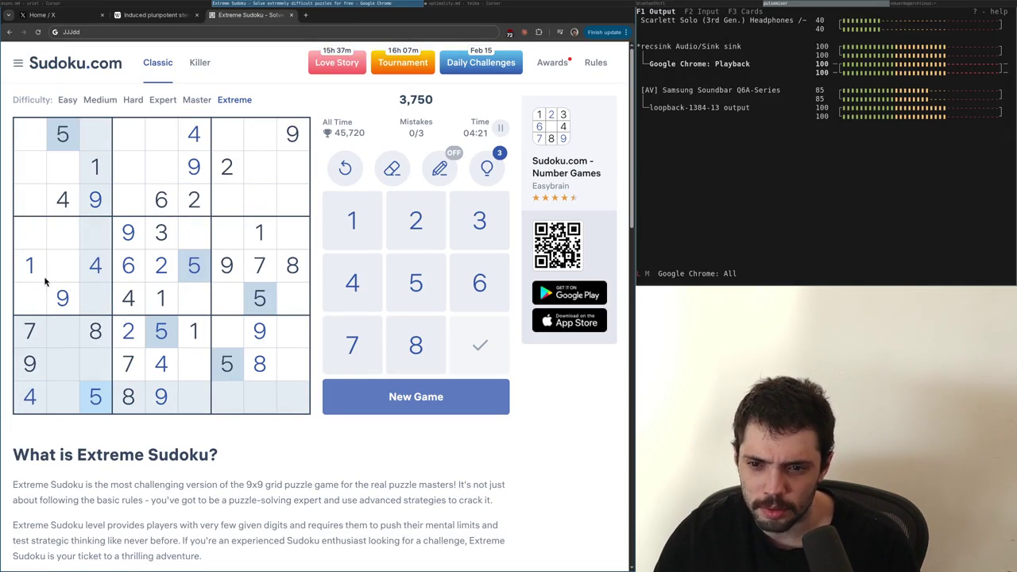
click(37, 247)
text(5)
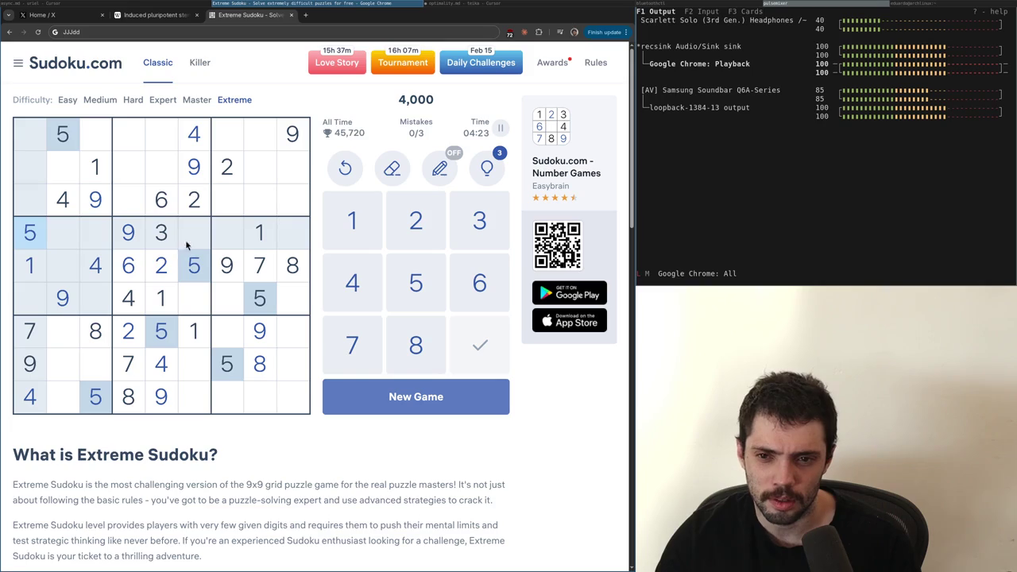
Scan the 1s, 2s, 3s and 6s for the next deductions
click(37, 278)
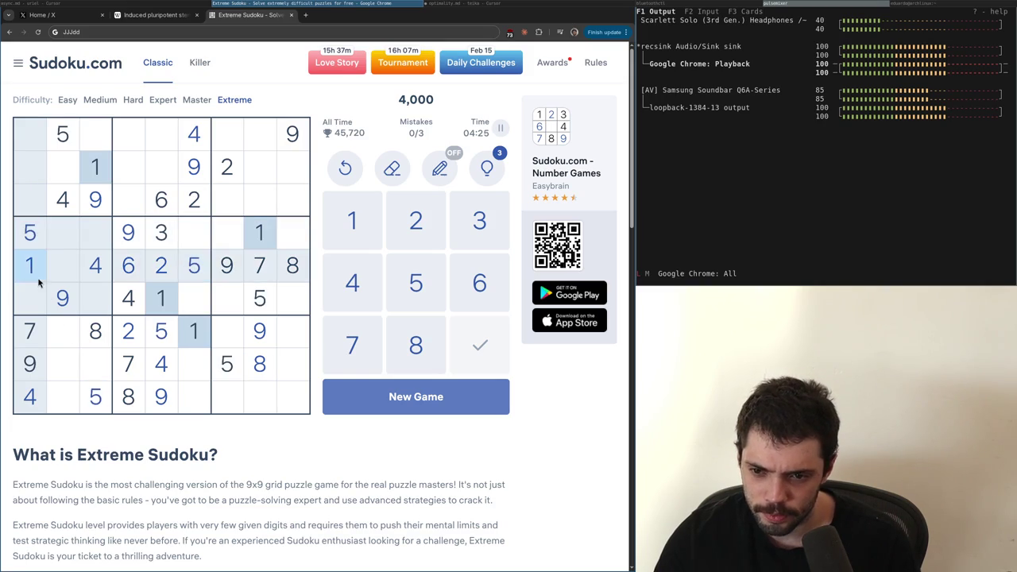
click(129, 341)
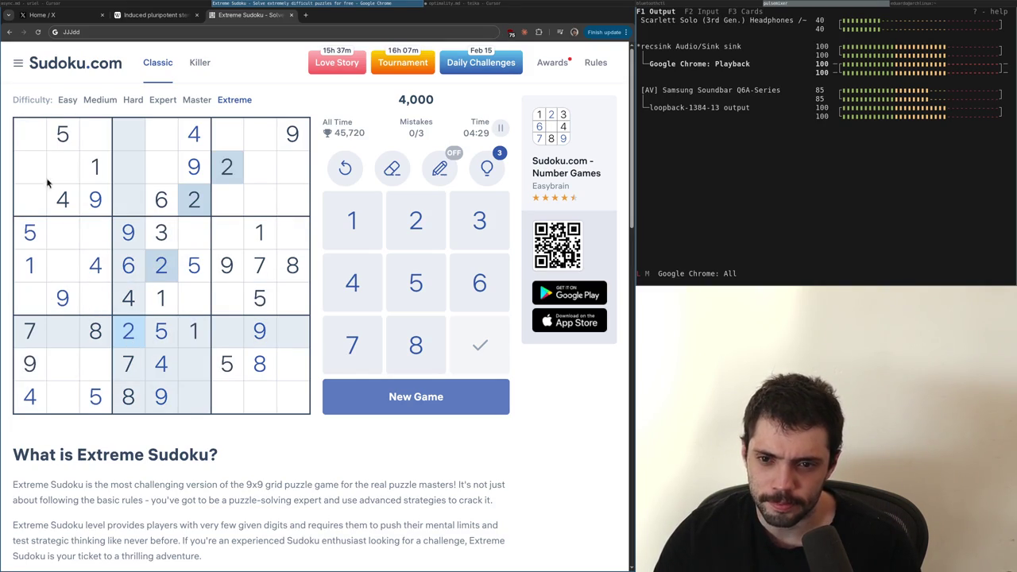
click(161, 231)
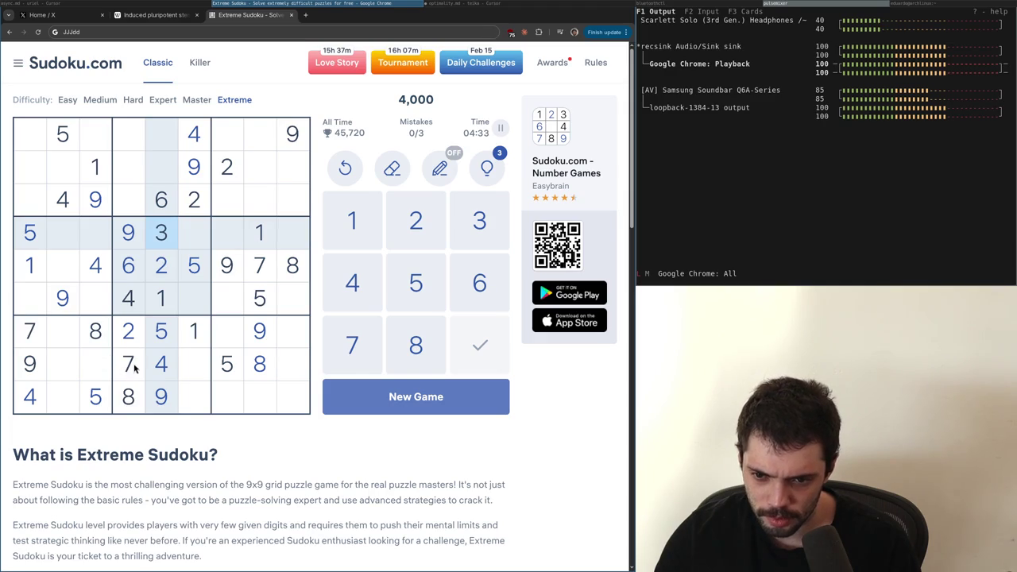
click(120, 278)
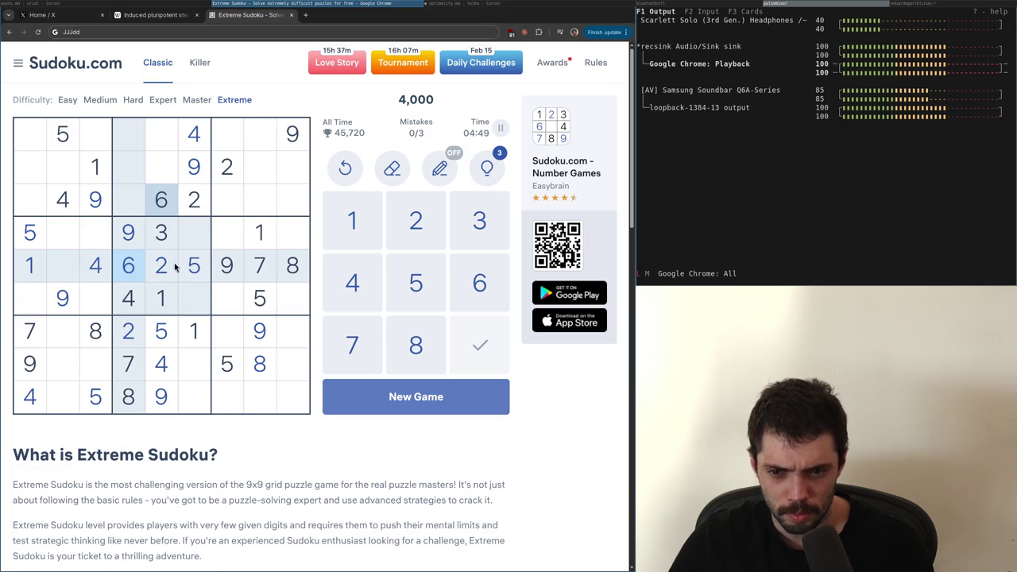
Place 3s at r5c2, r8c3 and r9c6, and a 6 at row 8, column 6
click(71, 266)
key(3)
click(94, 357)
key(3)
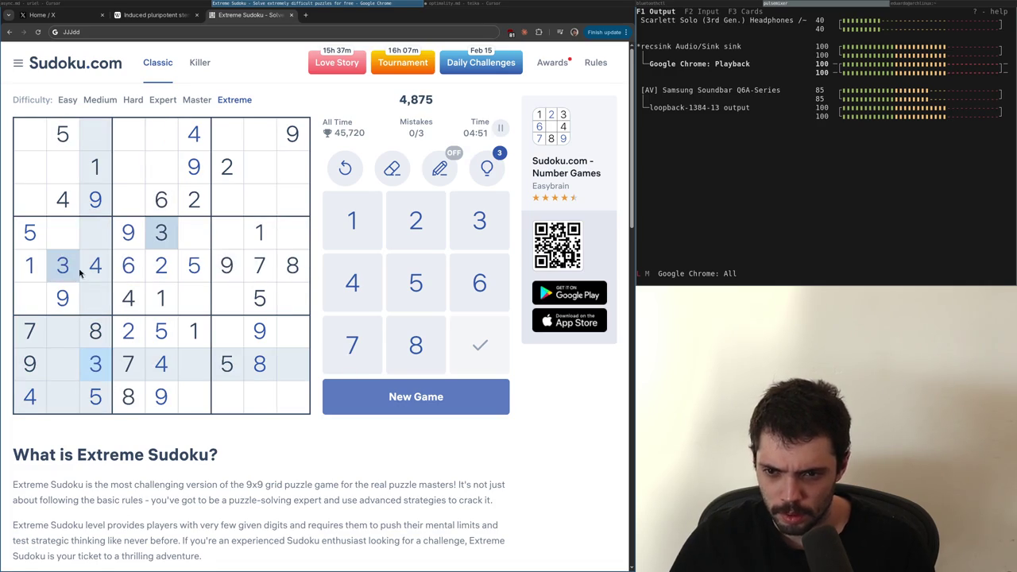
click(197, 398)
key(3)
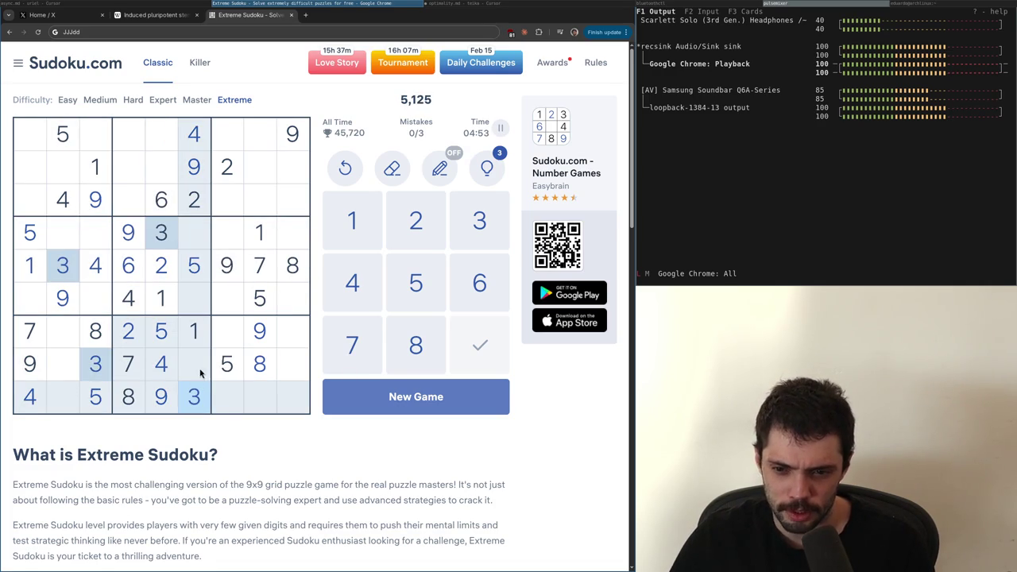
click(196, 372)
key(6)
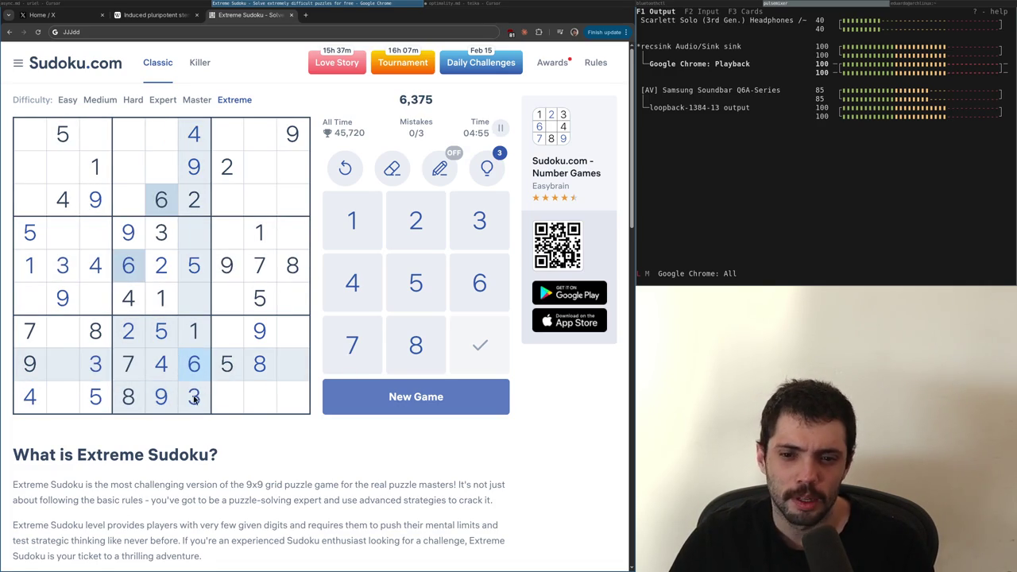
Check the 3s, 9s and 6s, then put a 6 at row 7, column 2
click(195, 396)
click(38, 394)
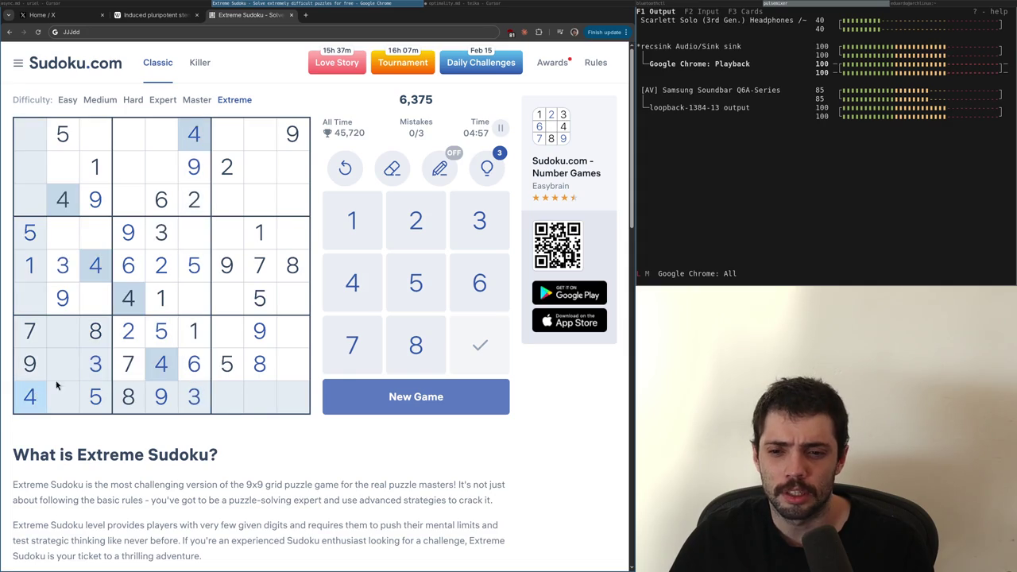
click(93, 379)
click(258, 342)
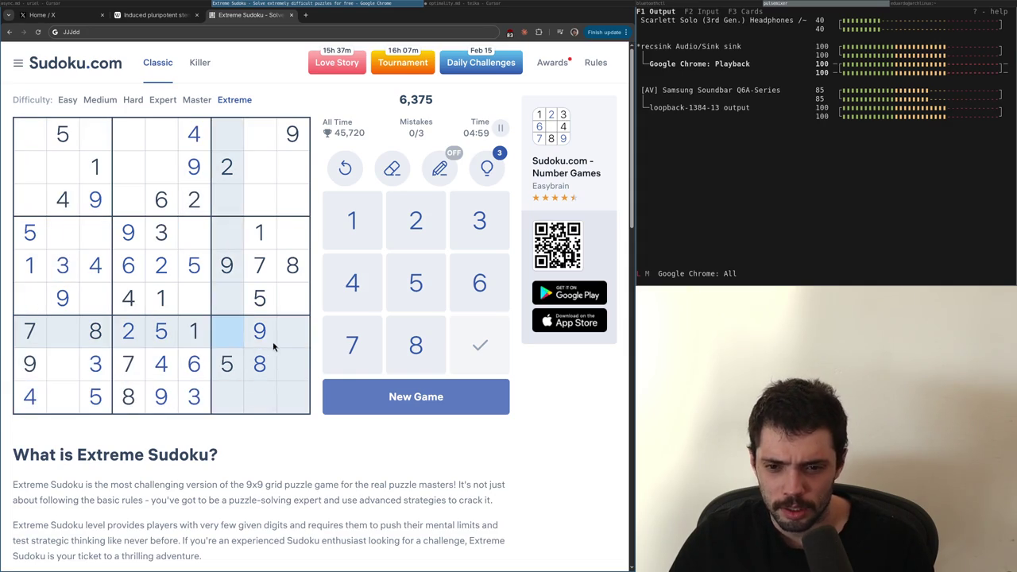
click(291, 342)
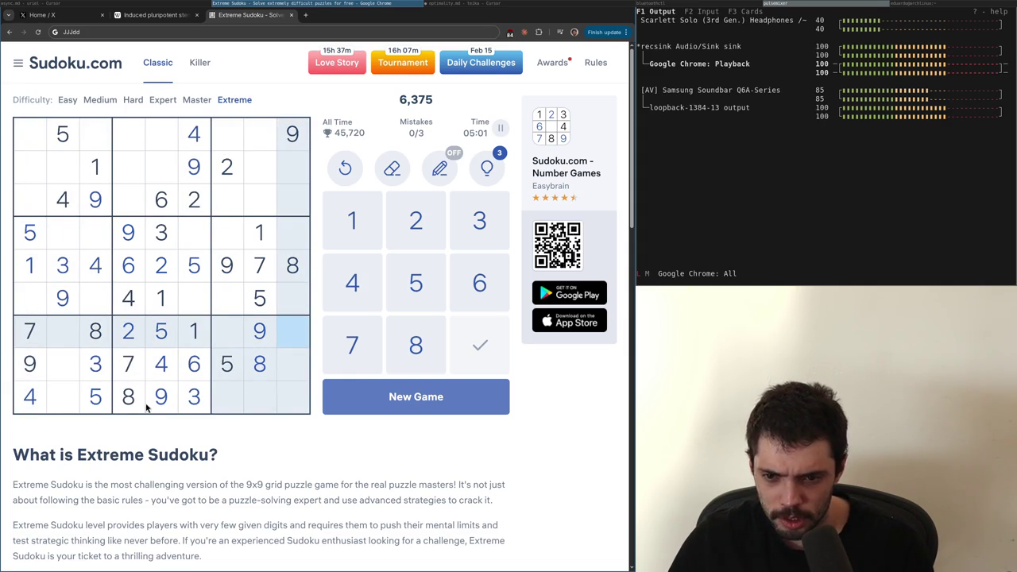
click(191, 369)
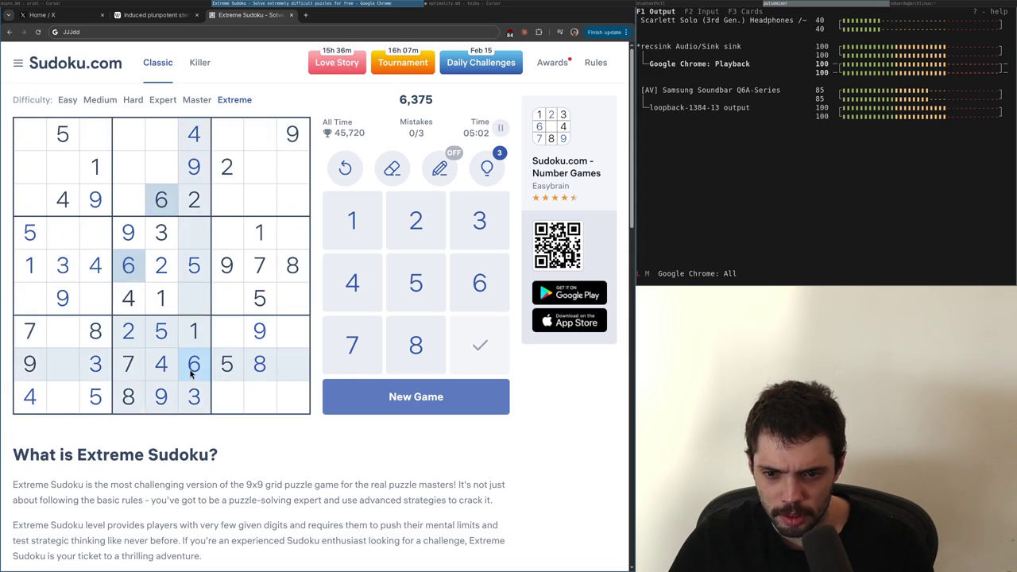
click(67, 336)
key(6)
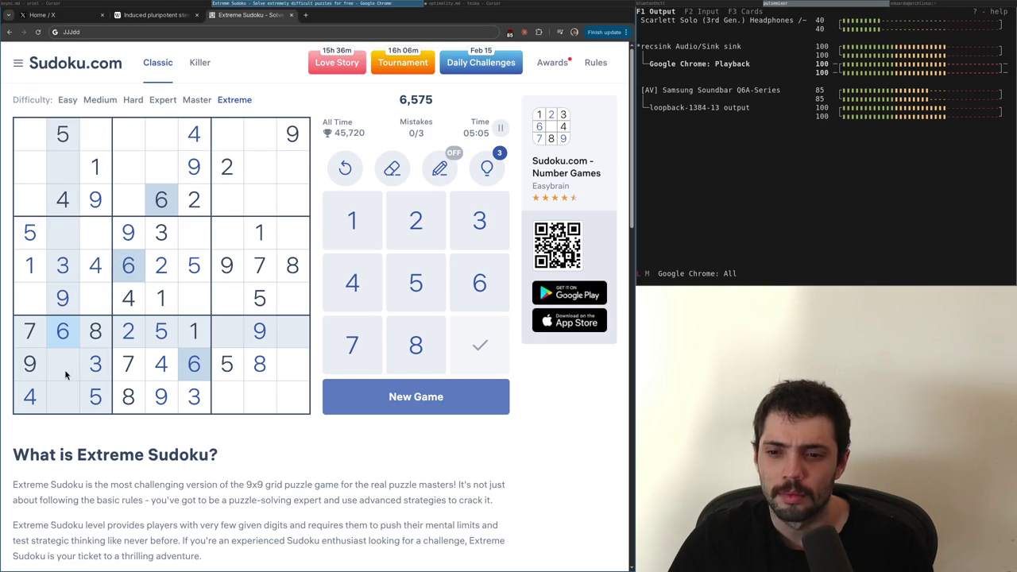
click(131, 331)
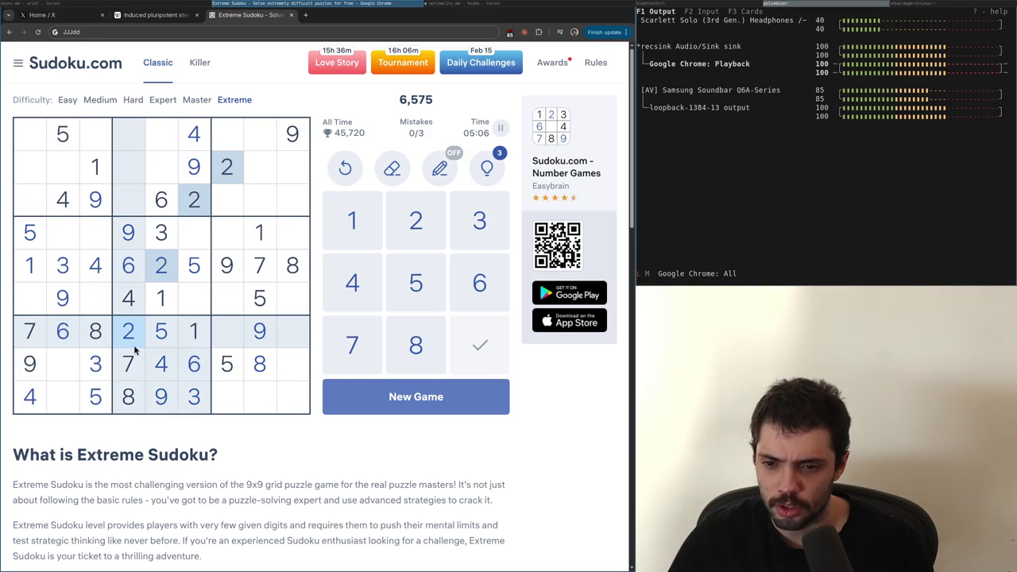
click(208, 334)
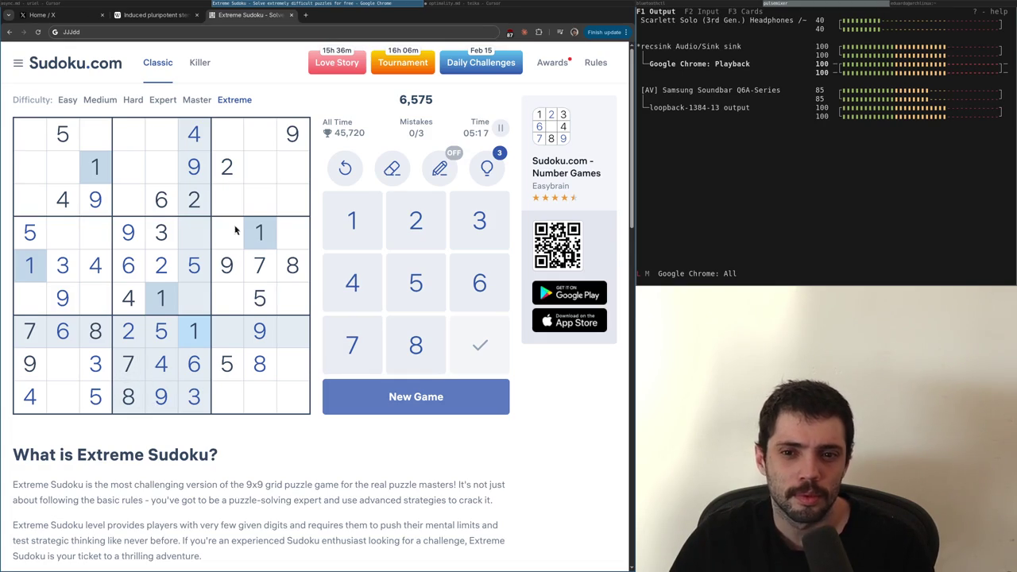
Scan the 2s through 8s and check row 1, column 4's candidates
click(239, 176)
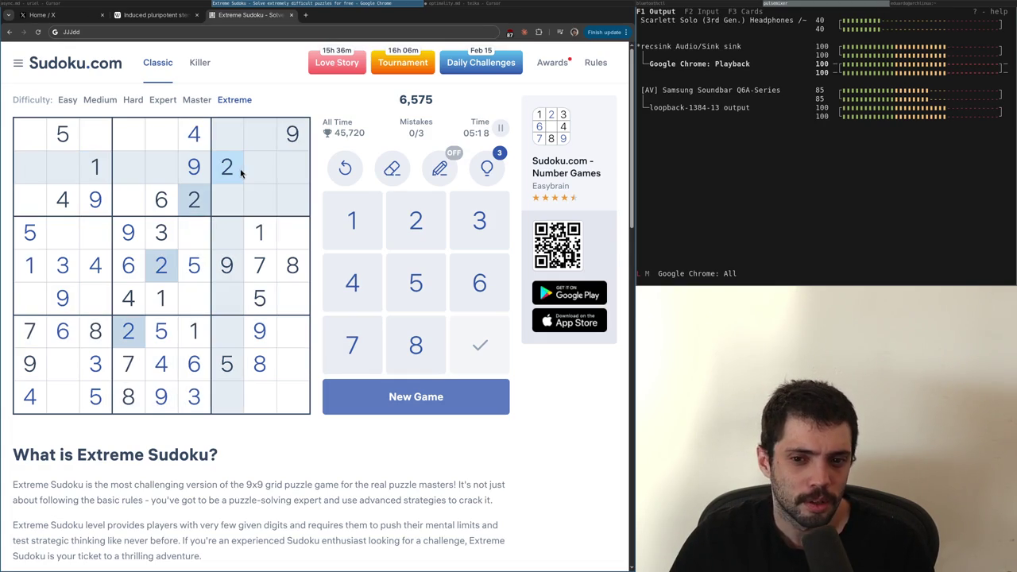
click(65, 276)
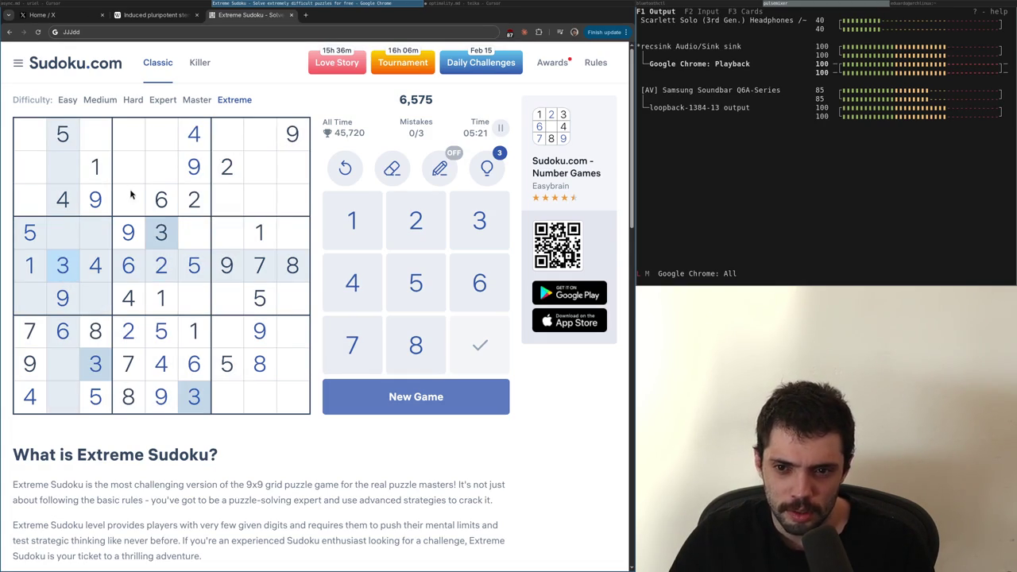
click(66, 203)
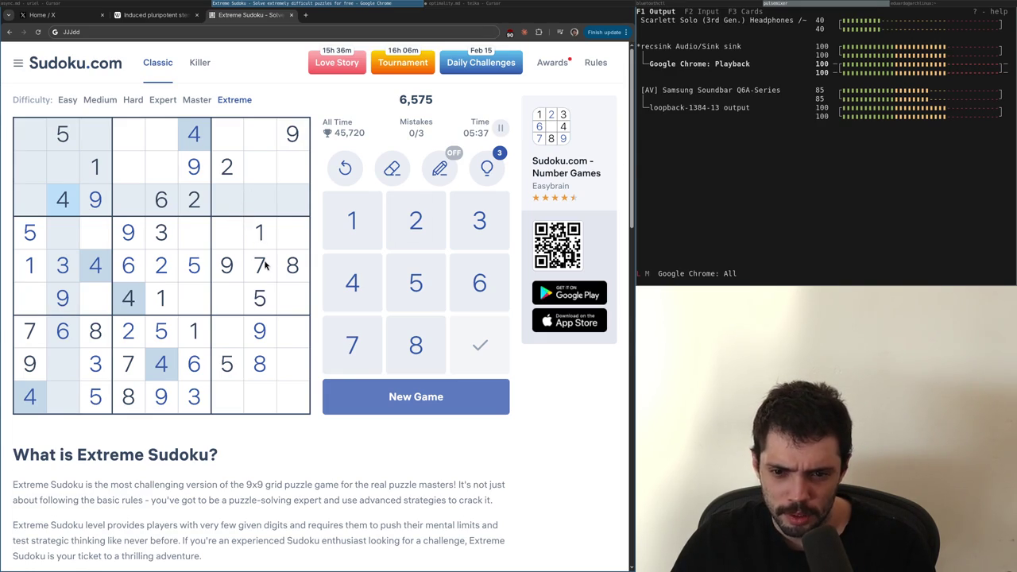
click(266, 308)
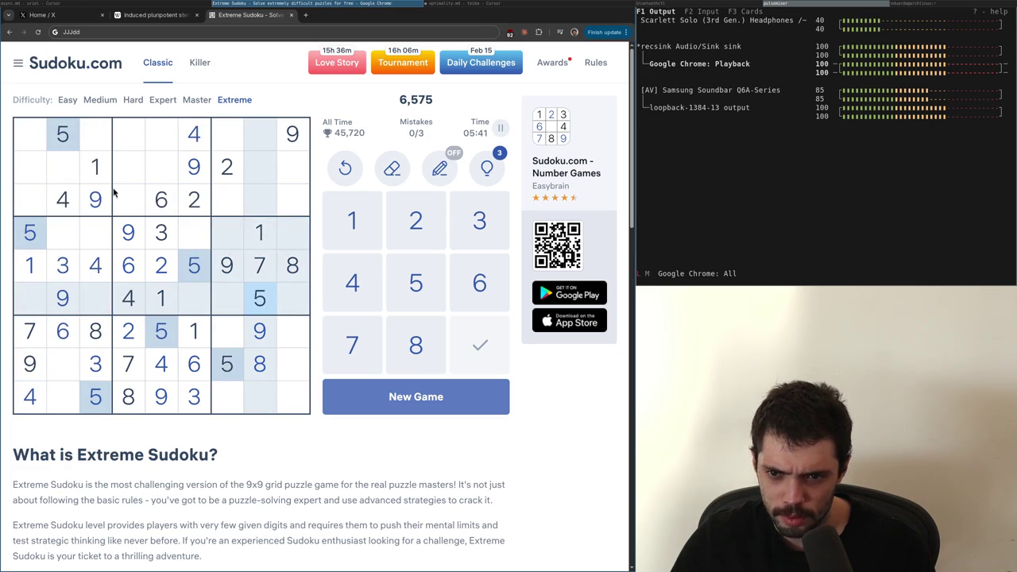
click(70, 344)
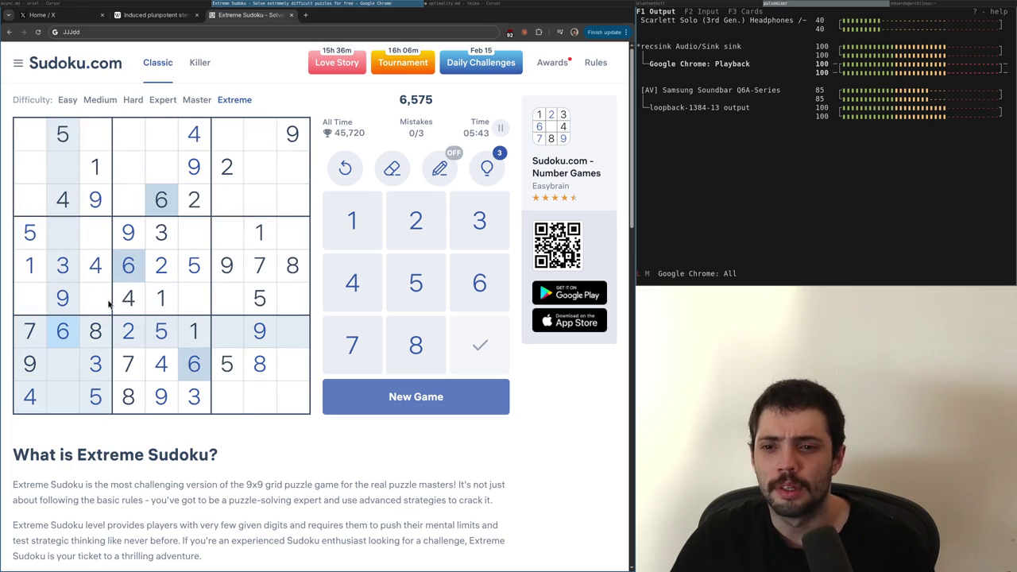
click(254, 273)
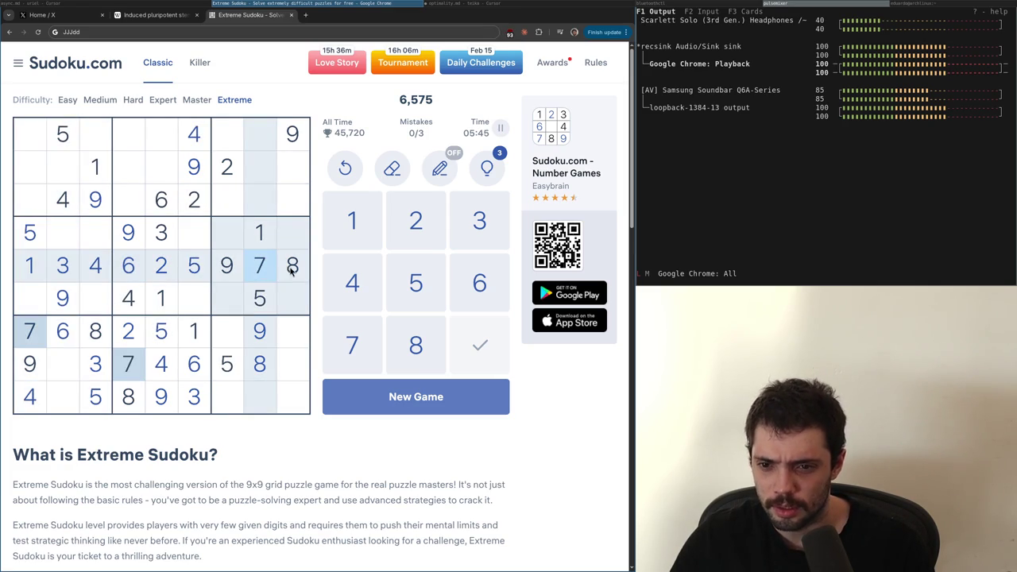
click(290, 271)
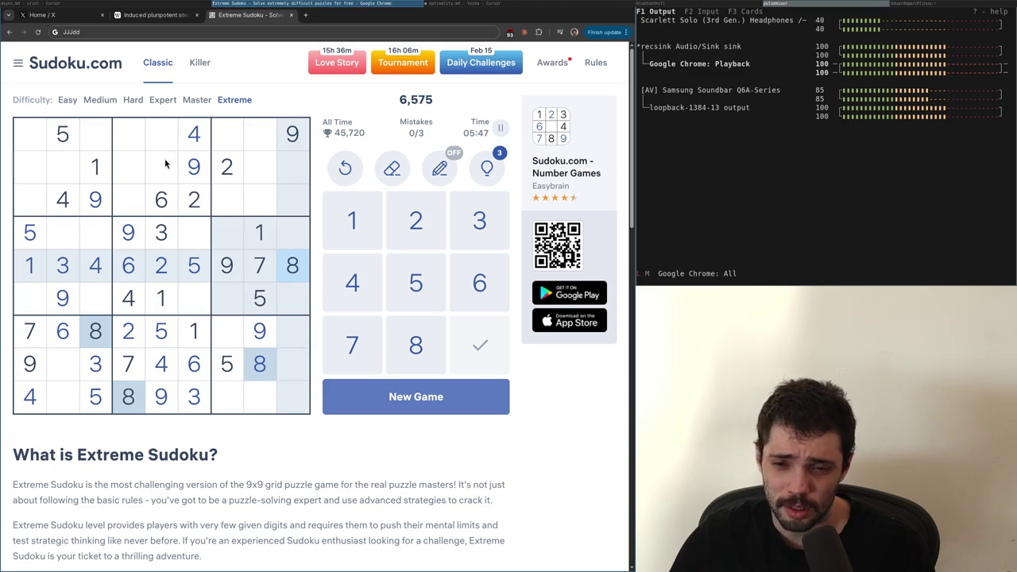
click(140, 131)
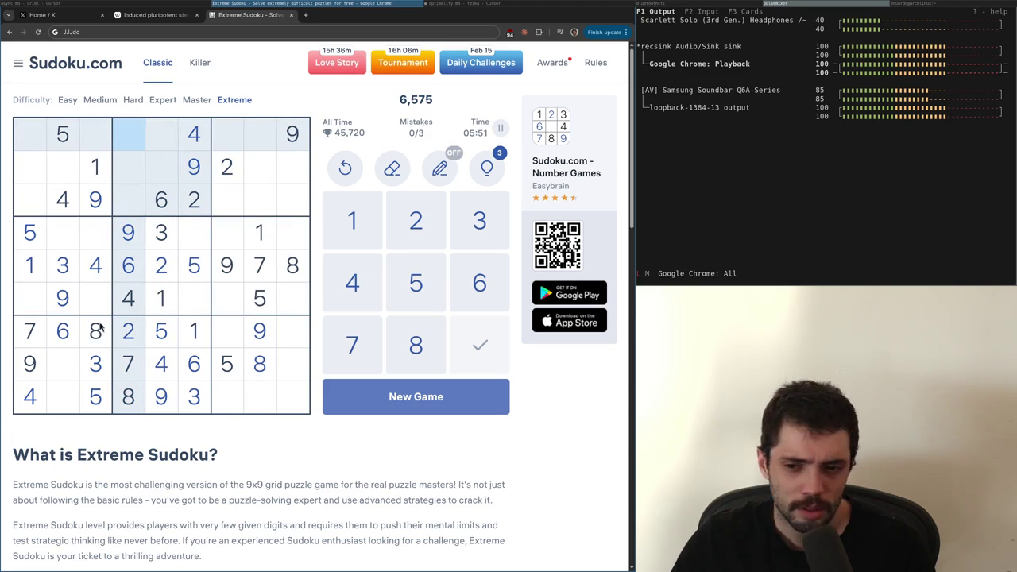
Recheck the 6s, 7s, 1s, 3s and 2s, then select row 9, column 8
click(68, 336)
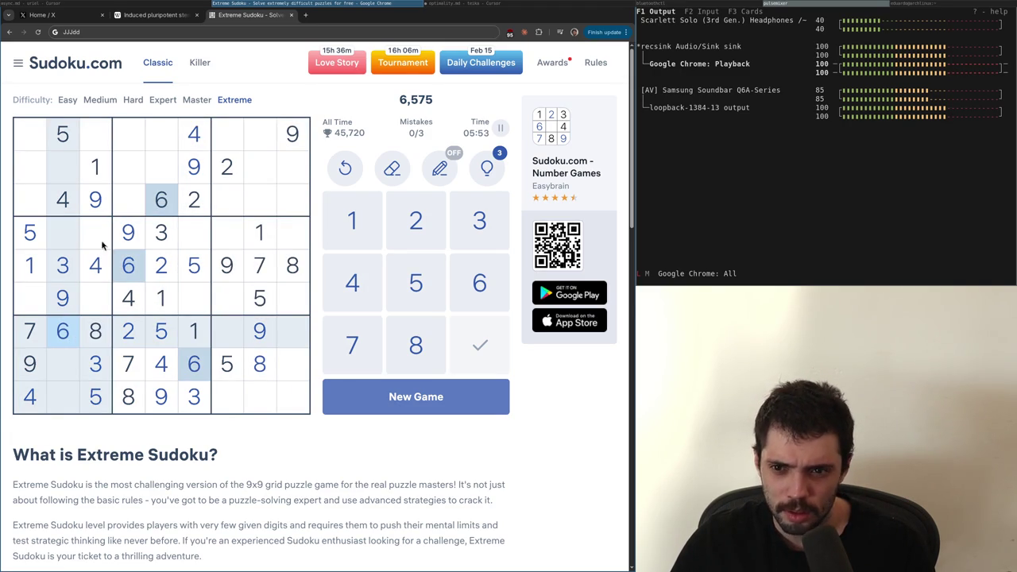
click(35, 340)
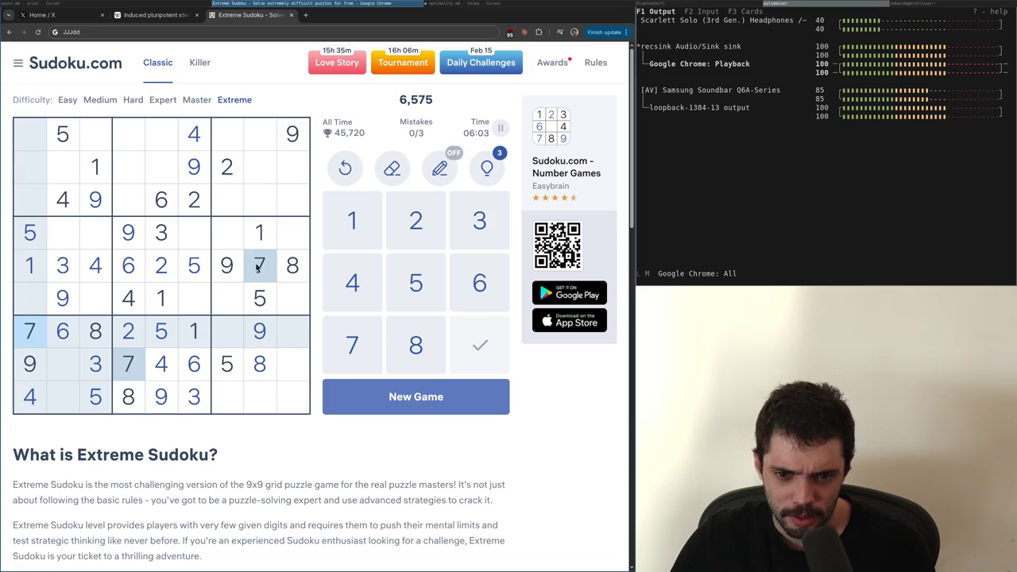
click(257, 232)
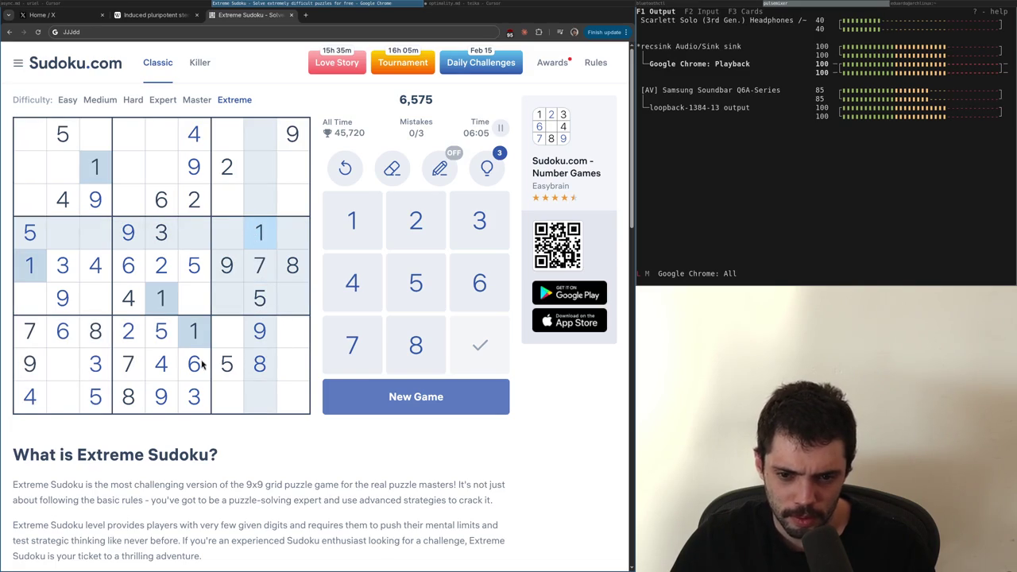
click(96, 369)
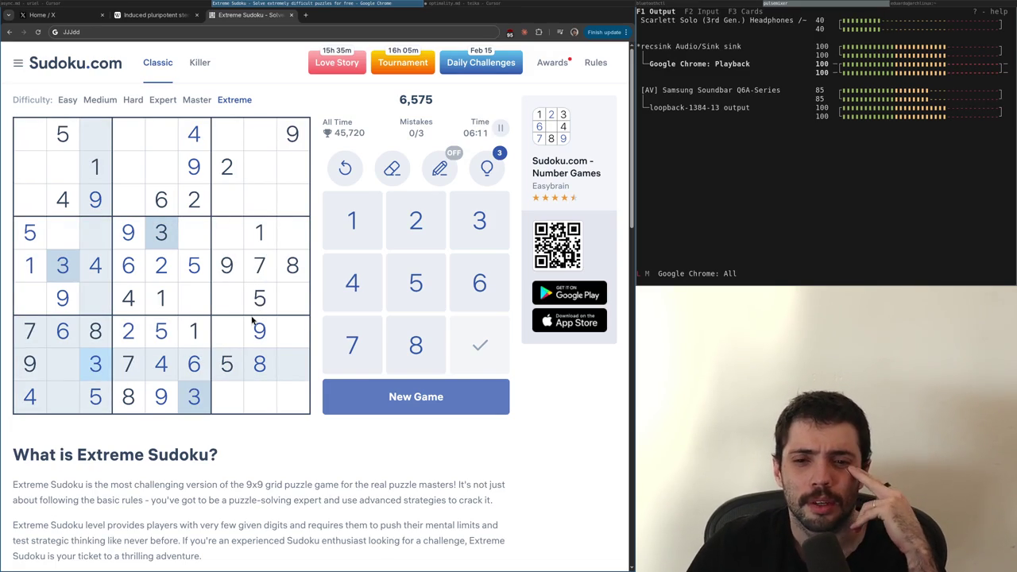
click(201, 367)
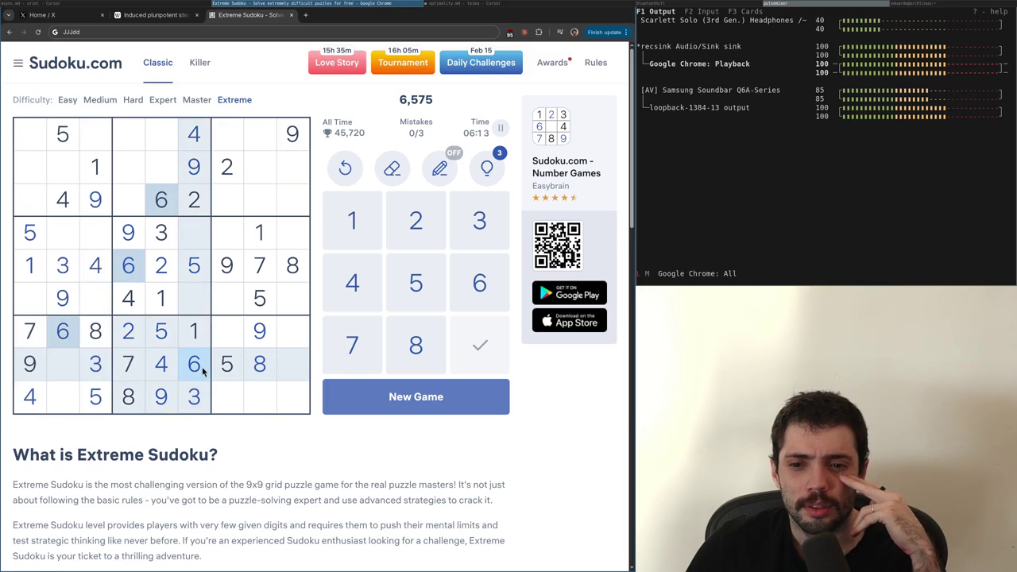
key(Down)
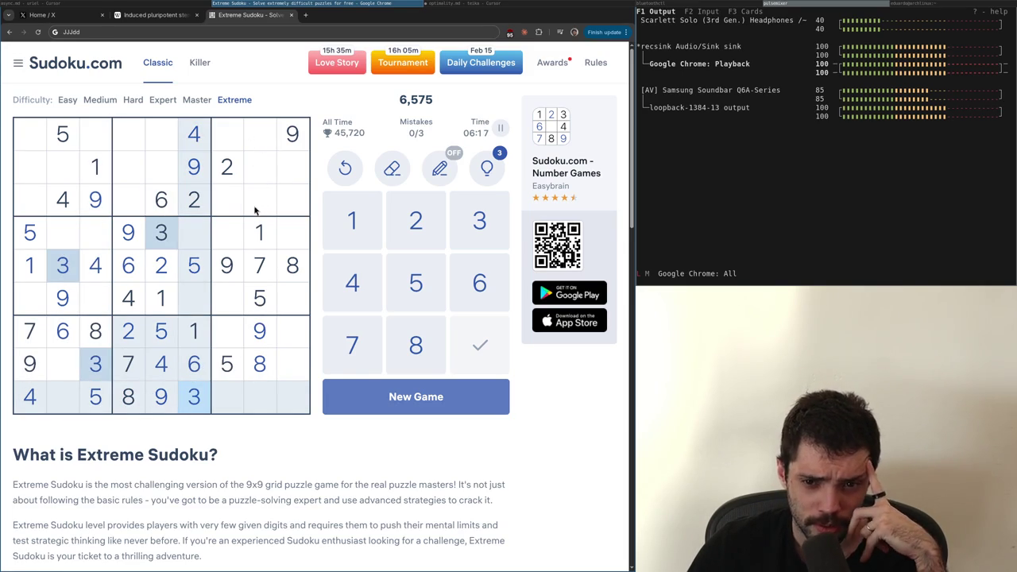
click(195, 199)
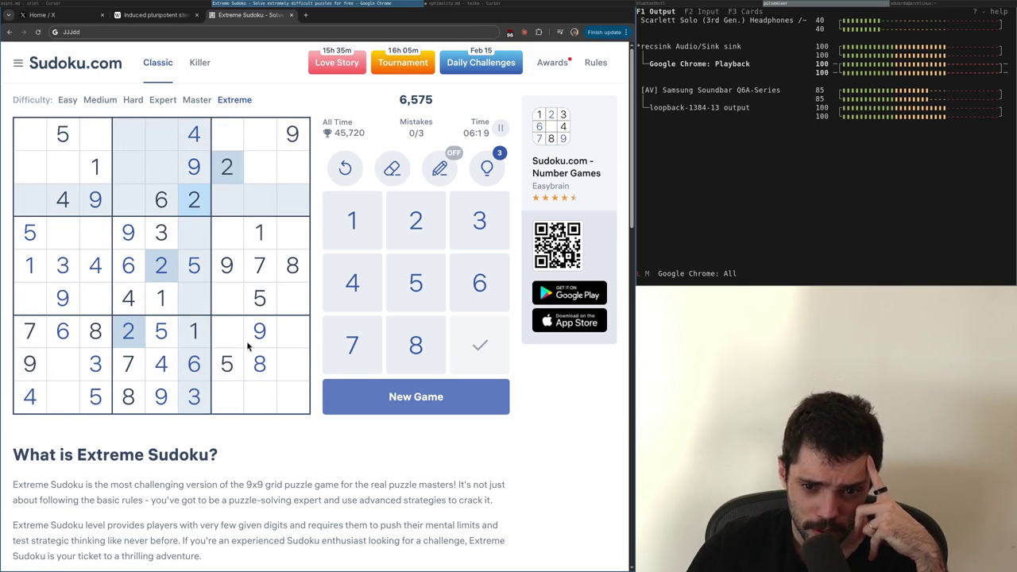
click(270, 394)
Enter 2 at r9c8, 2 at r8c2, 1 at r9c2 and 1 at r8c9
key(2)
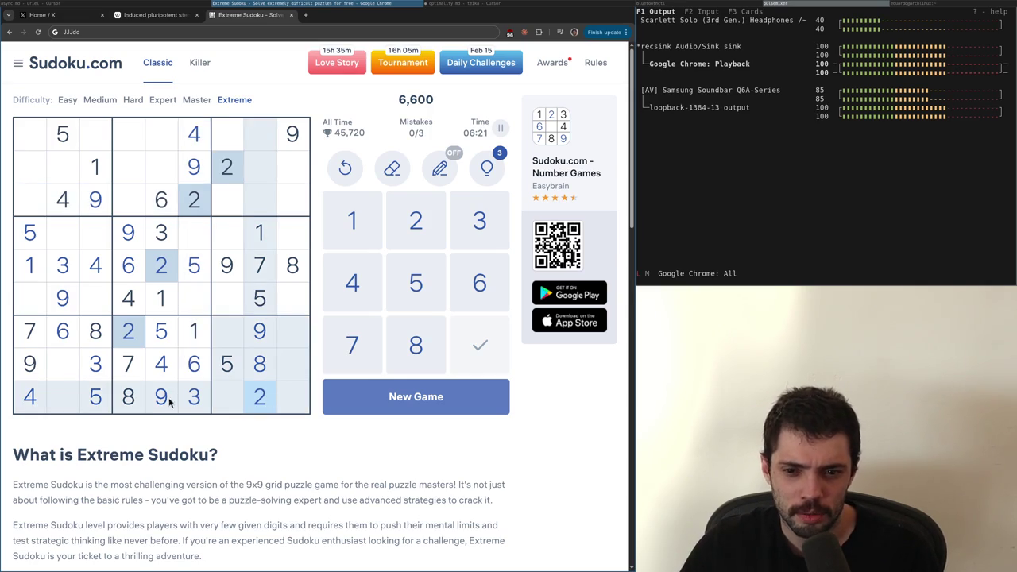
click(64, 374)
key(2)
click(70, 397)
key(1)
click(292, 363)
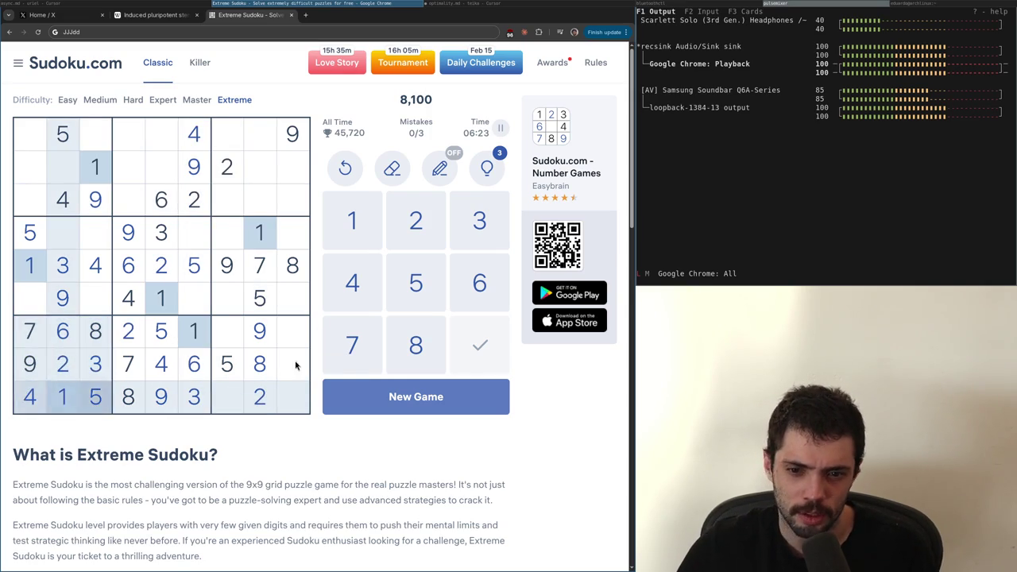
key(1)
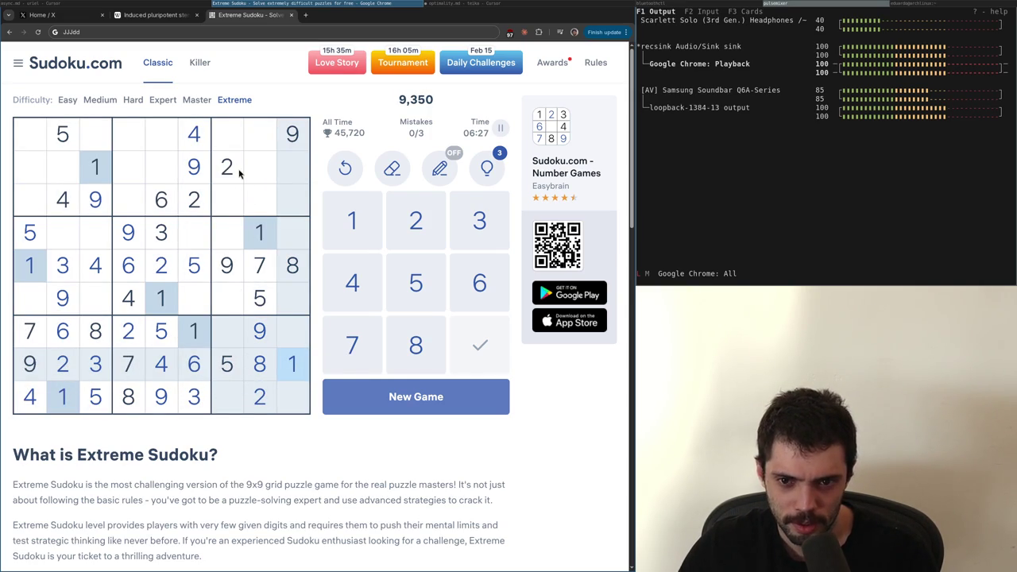
Scan the 2s, 3s, 7s, 1s and 4s, then place a 4 at row 2, column 8
click(261, 394)
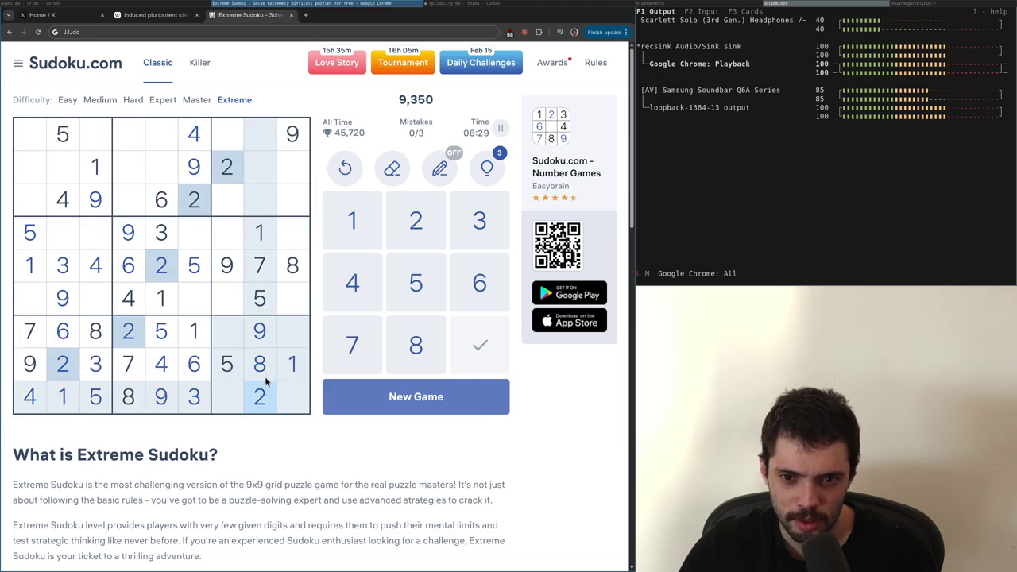
click(67, 267)
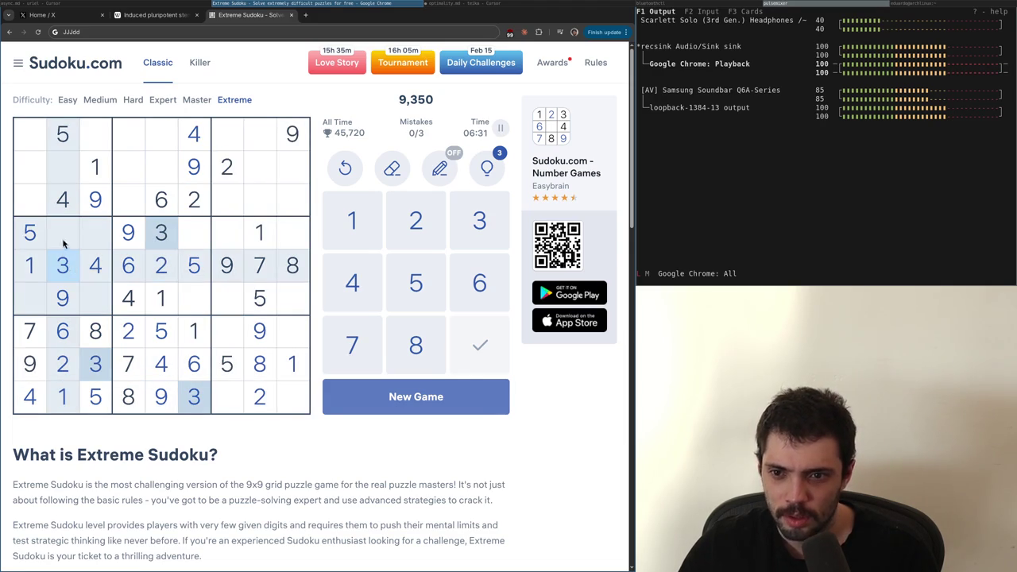
click(263, 270)
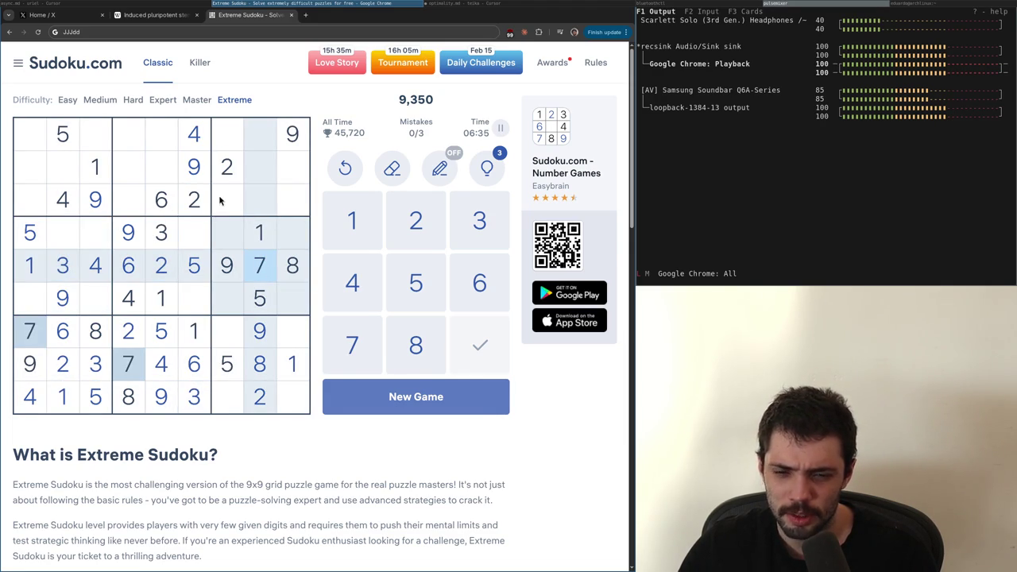
click(163, 295)
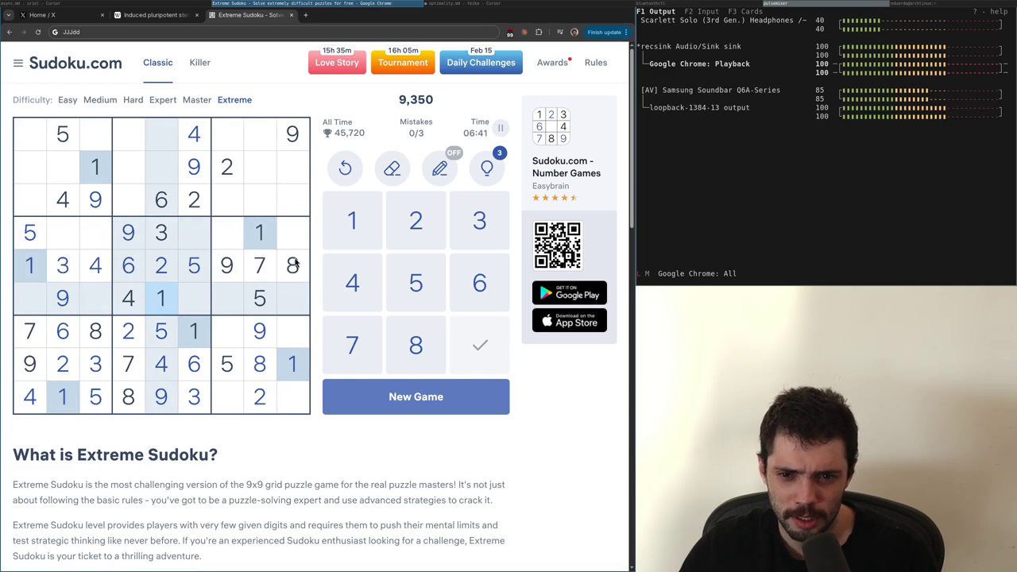
click(162, 233)
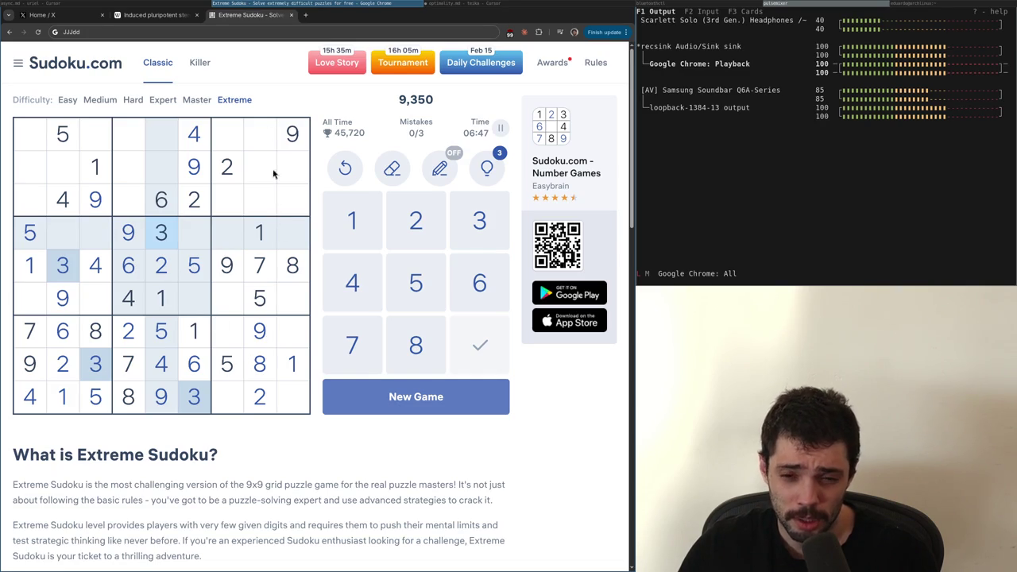
click(63, 203)
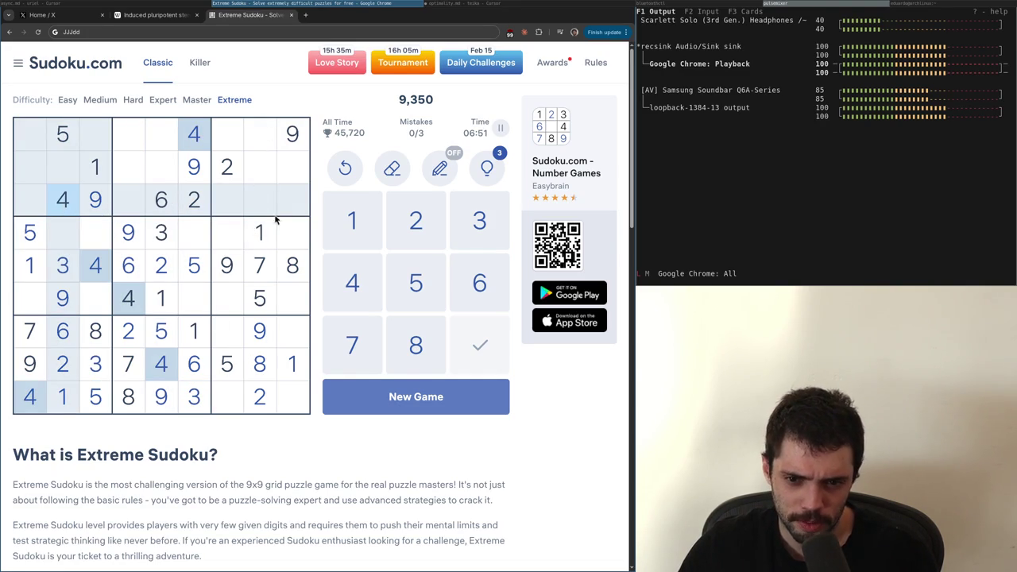
click(264, 177)
key(4)
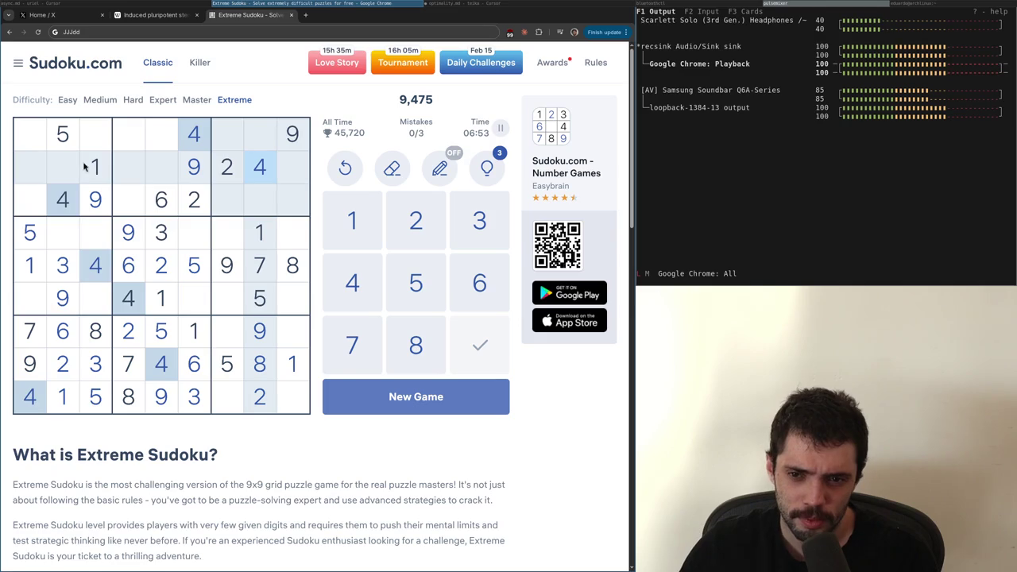
Check the 3s, 4s, 5s and 6s and select row 1, column 8
click(161, 231)
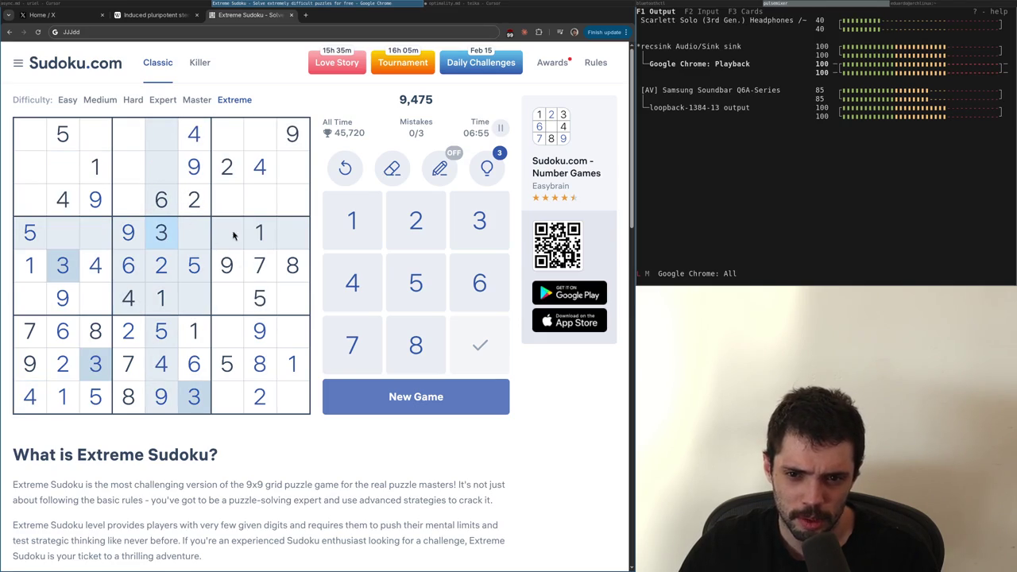
click(258, 170)
click(66, 135)
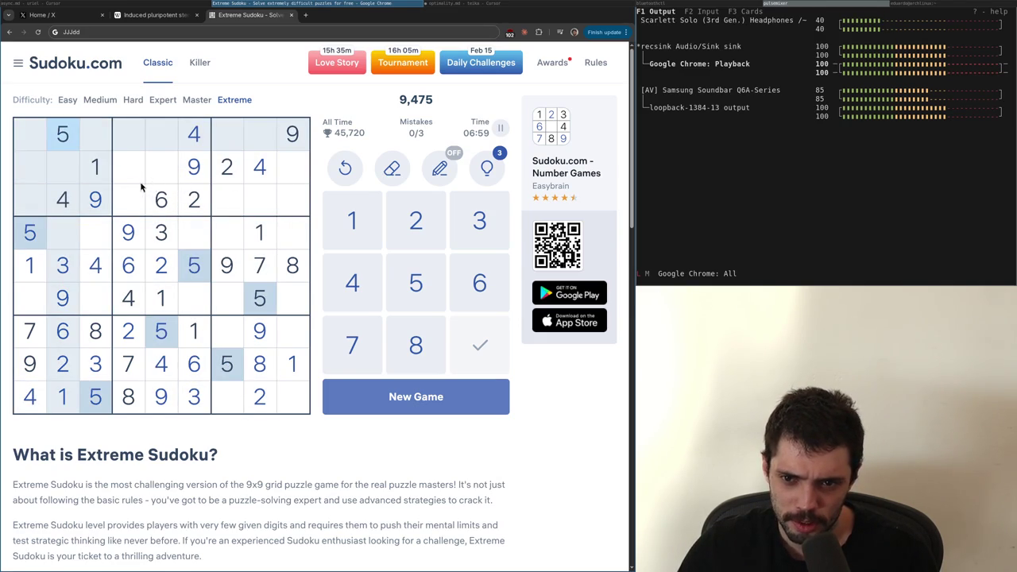
click(162, 199)
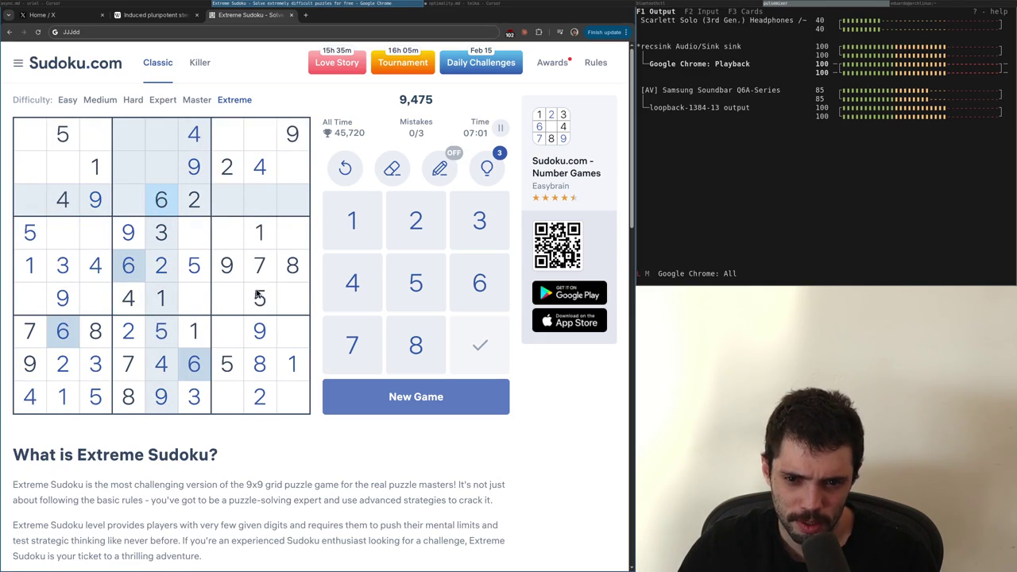
click(259, 135)
Finish column 8 with 6 in row 1 and 3 in row 3
key(6)
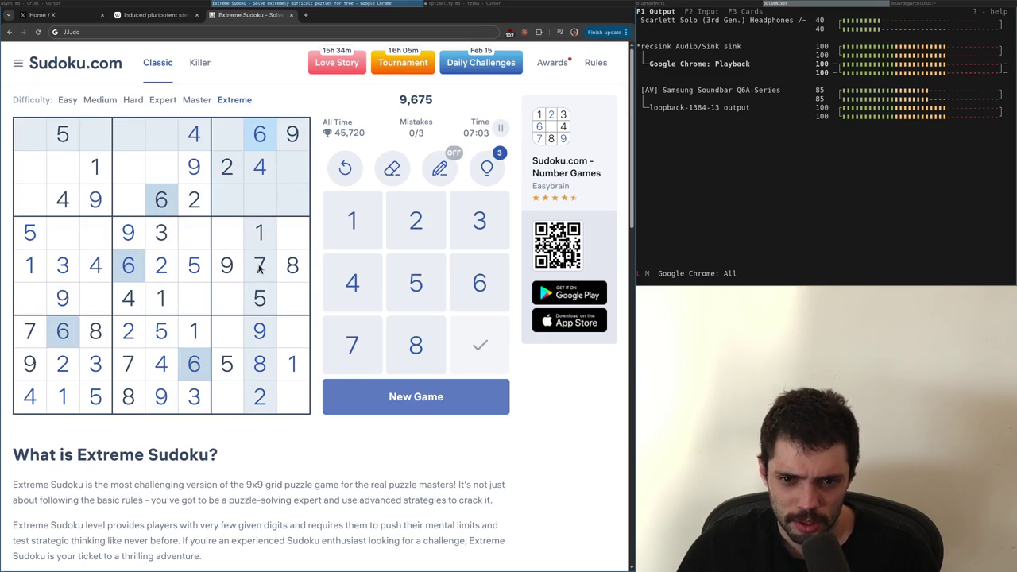
click(260, 267)
click(260, 200)
key(3)
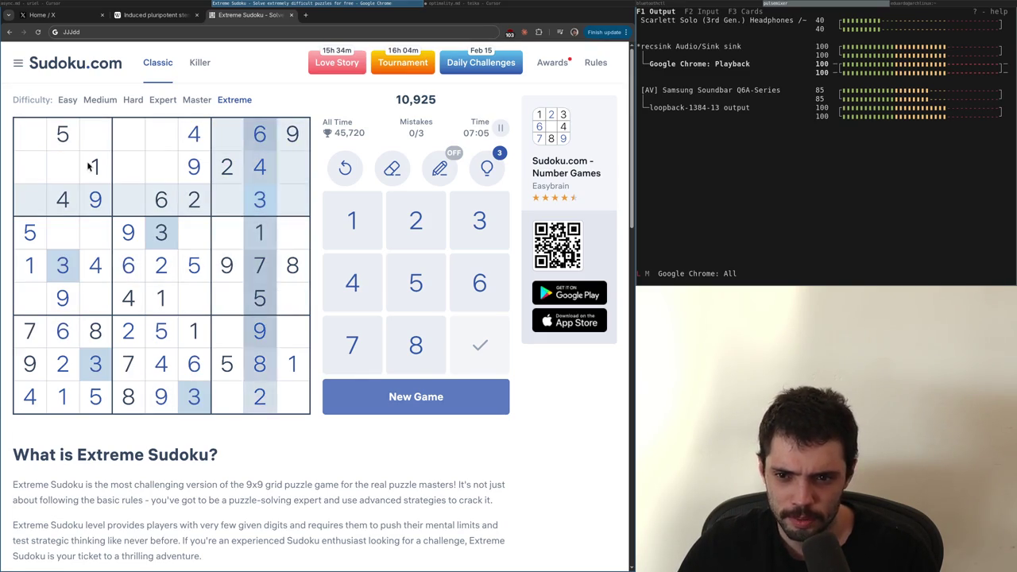
Place 6 at row 2 column 1, and 3s at the top-left corner and row 2 column 4
click(248, 136)
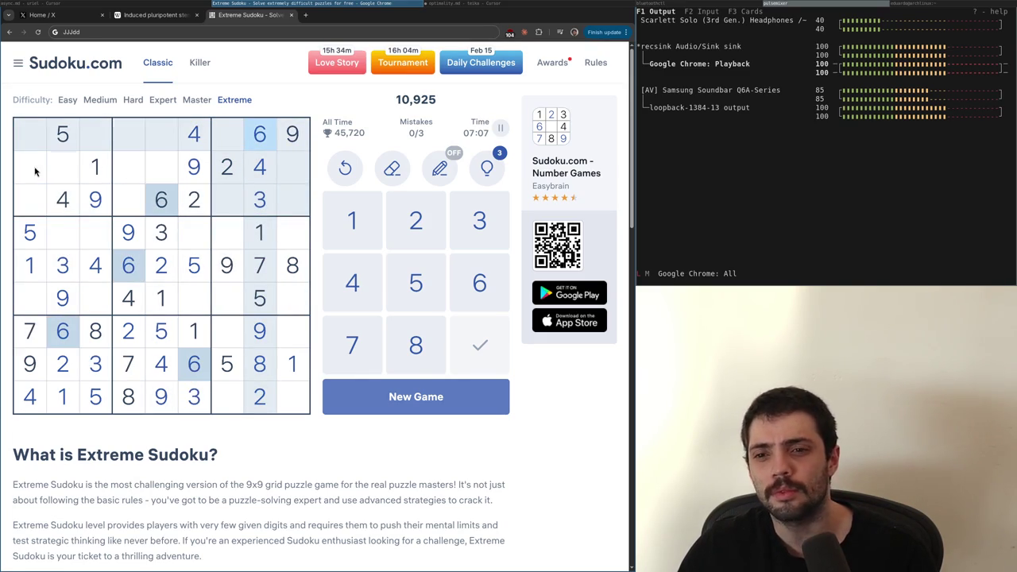
click(33, 169)
key(6)
click(249, 194)
click(32, 137)
key(3)
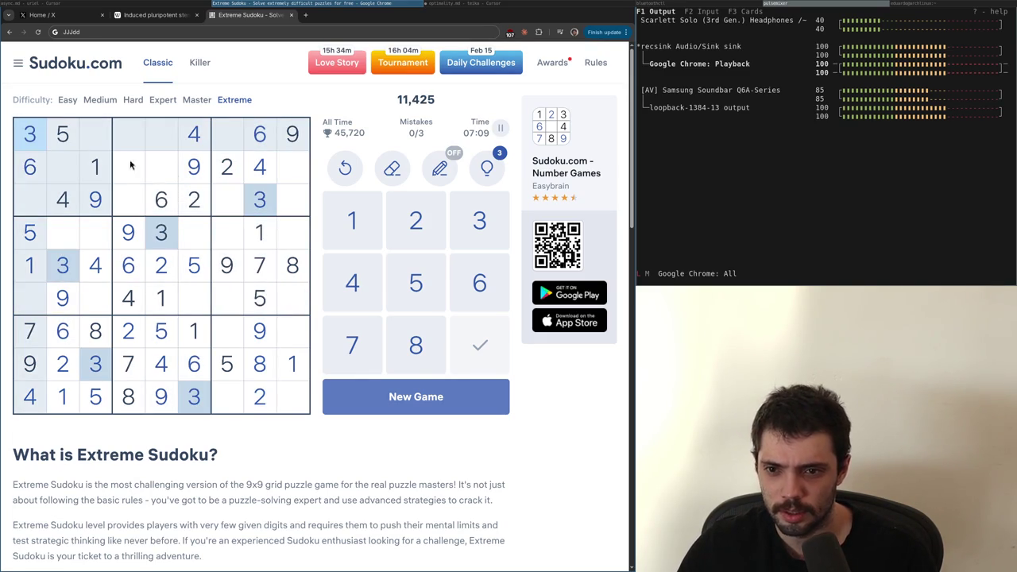
click(131, 174)
key(3)
Place 5s at row 3 column 4 and row 2 column 9
click(68, 142)
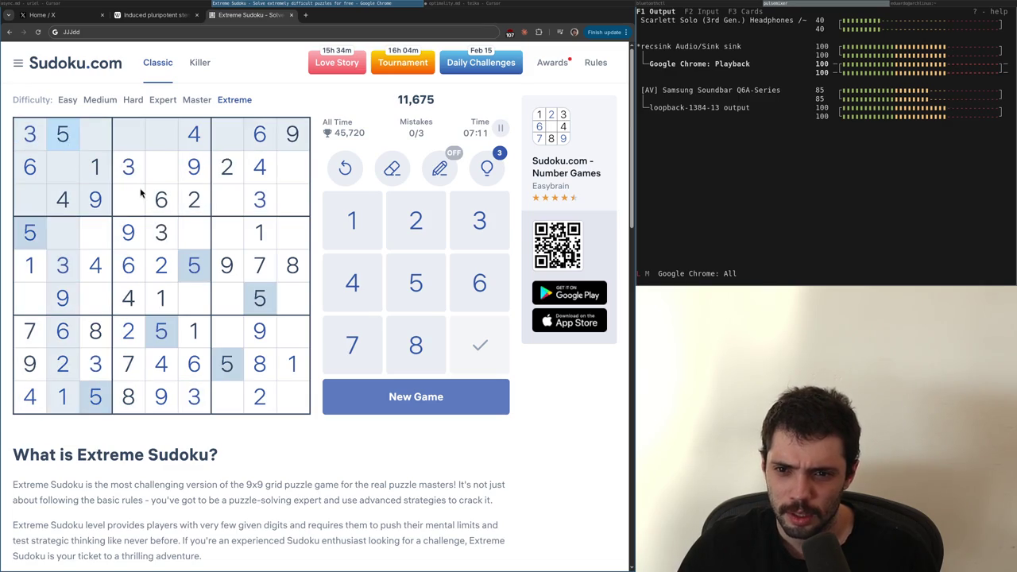
click(138, 202)
key(5)
click(290, 175)
key(5)
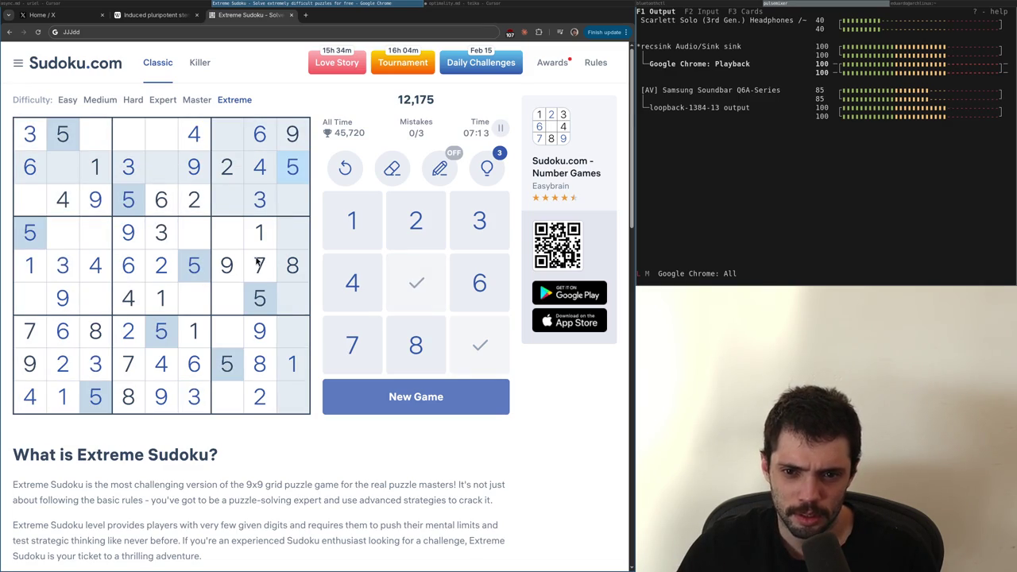
Place the remaining 2s at row 1 column 3, row 6 column 1 and row 4 column 9
click(185, 197)
click(85, 141)
key(2)
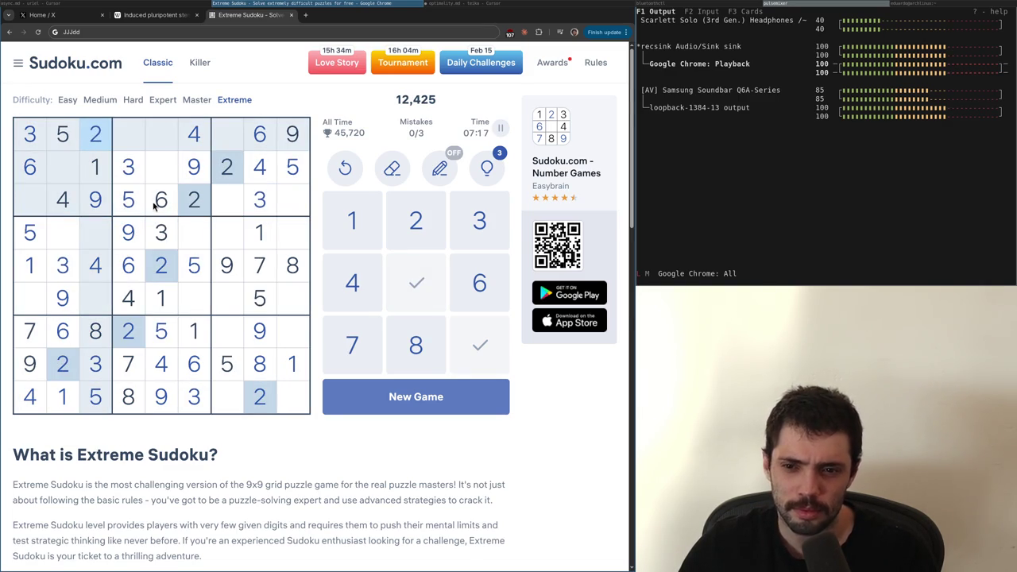
click(35, 300)
key(2)
click(290, 235)
key(2)
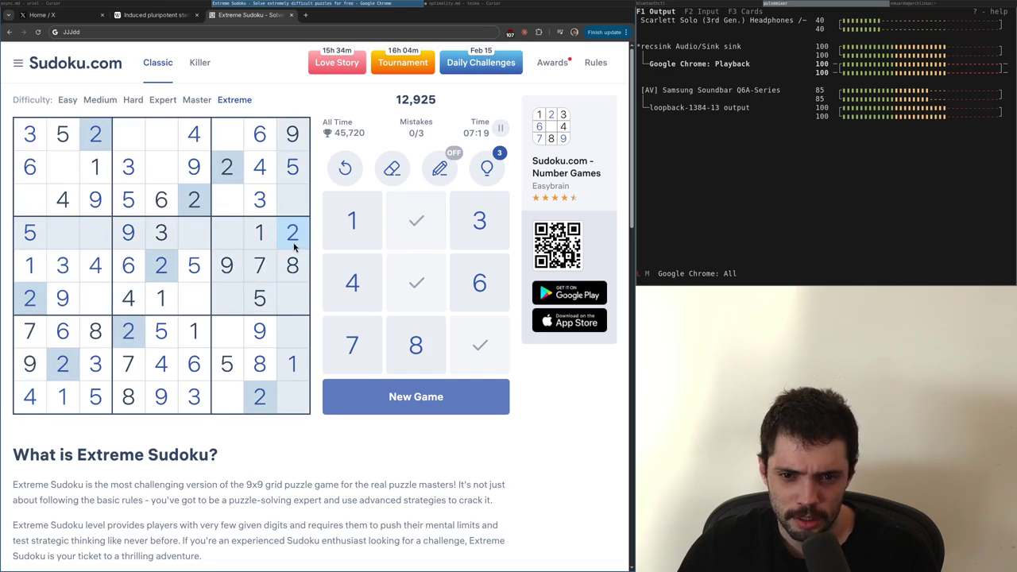
Place 4s at row 4 column 7 and row 7 column 9, then check the 5s, 6s and 7s
click(259, 203)
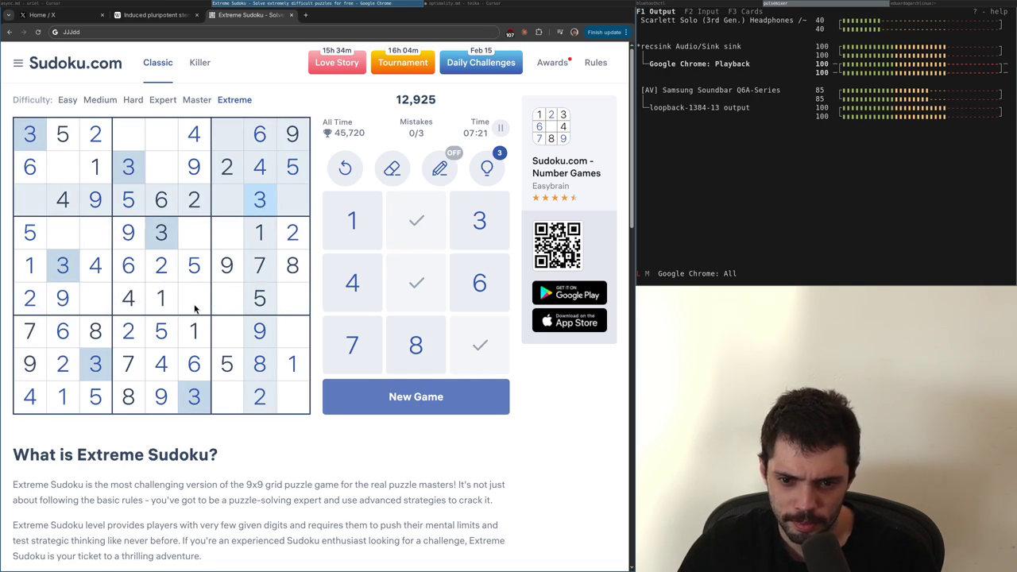
click(258, 168)
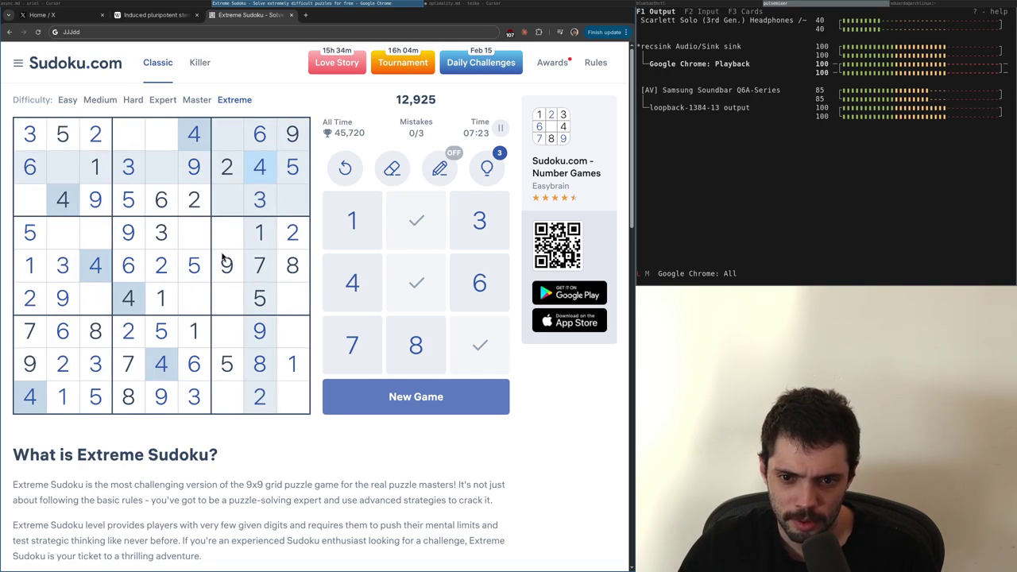
click(226, 233)
key(4)
click(290, 336)
key(4)
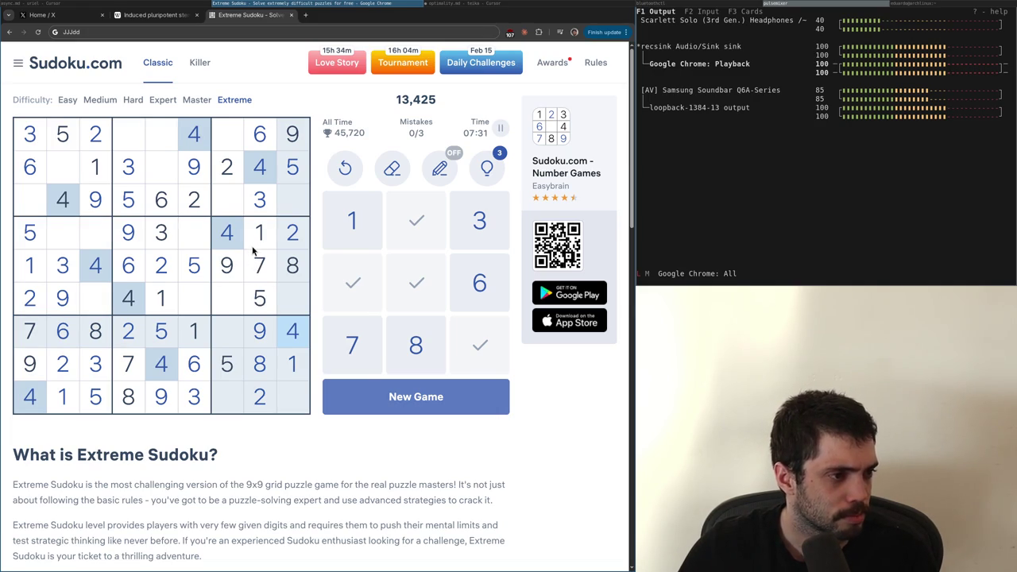
click(33, 238)
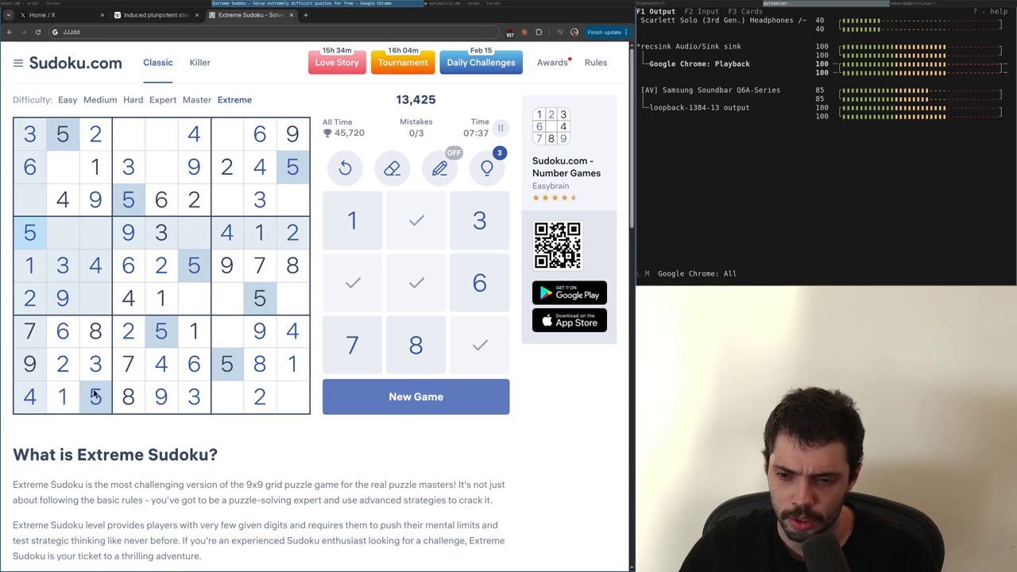
click(64, 334)
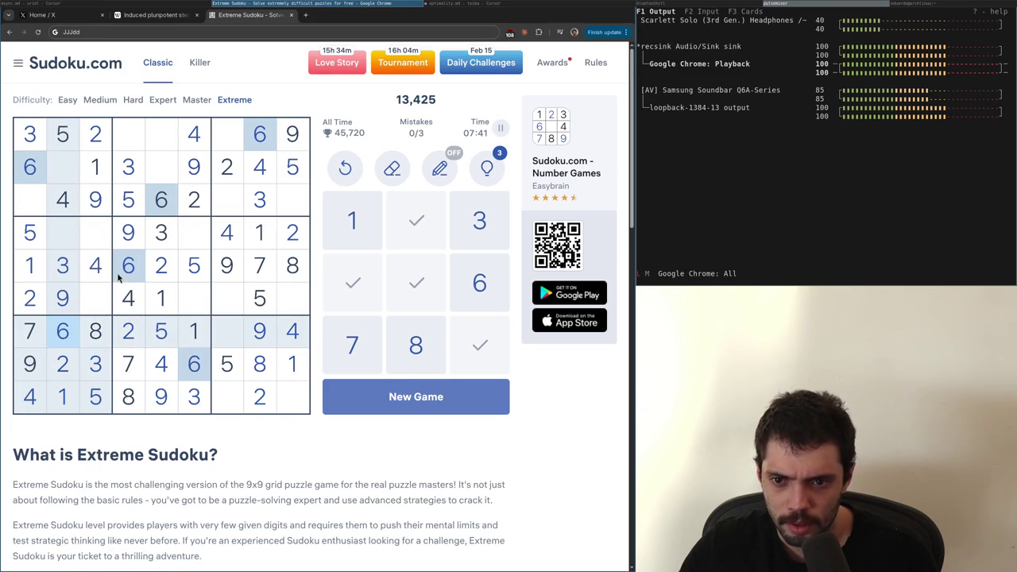
click(259, 278)
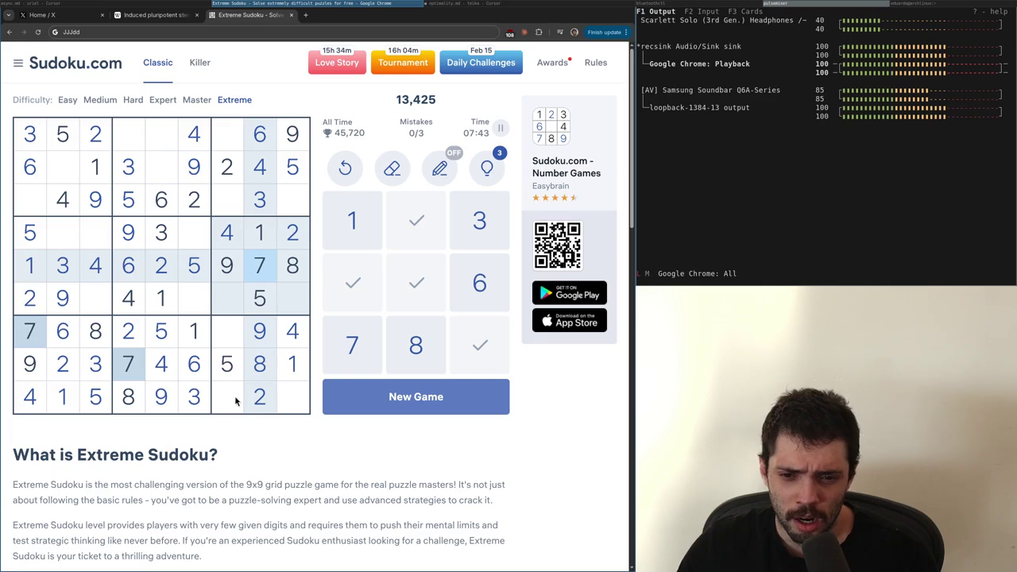
Enter 7s at r2c2 and r1c5, and 8s at r3c1, r1c7 and r2c5
click(62, 173)
text(7)
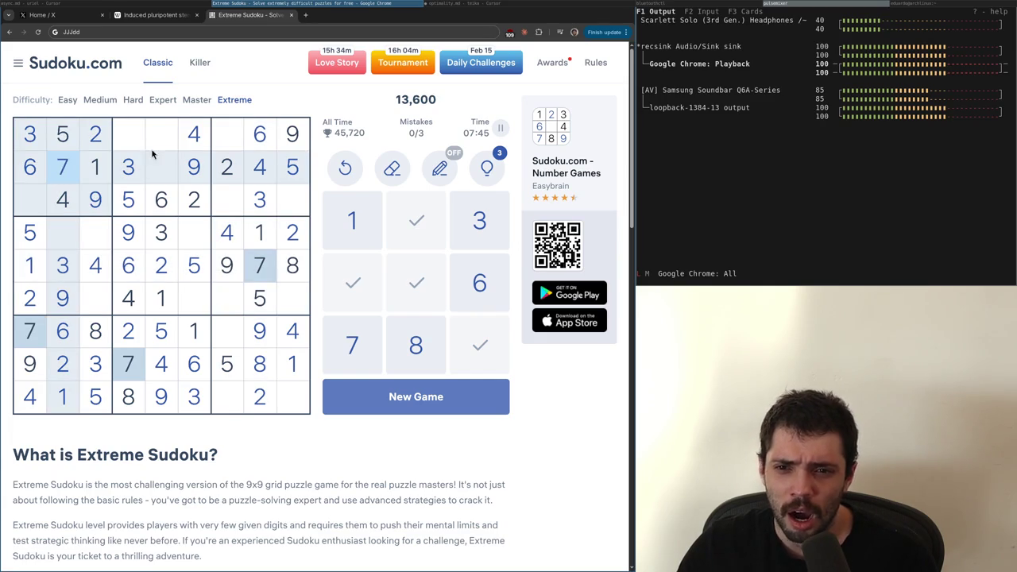
click(153, 138)
text(7)
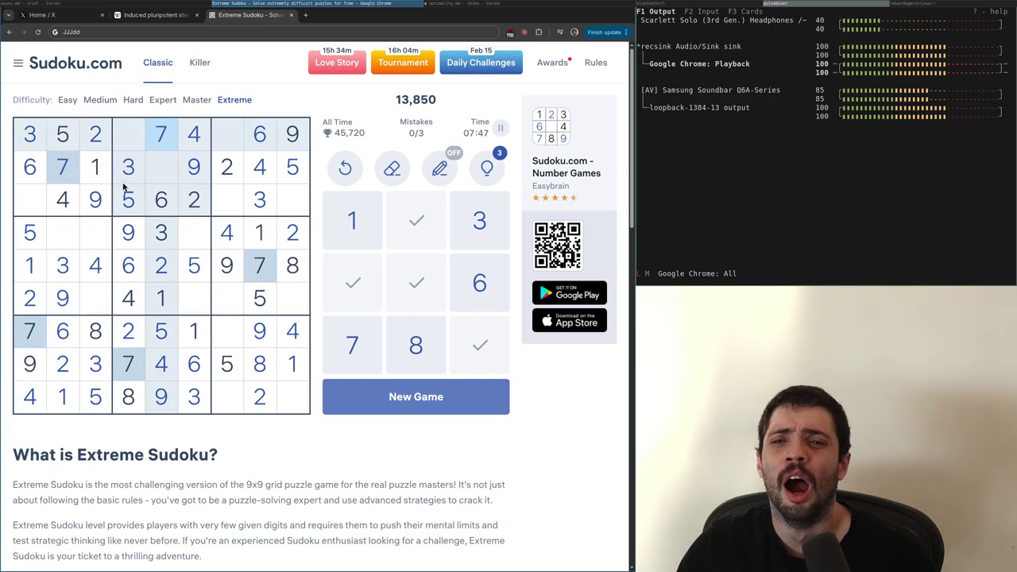
click(30, 202)
text(8)
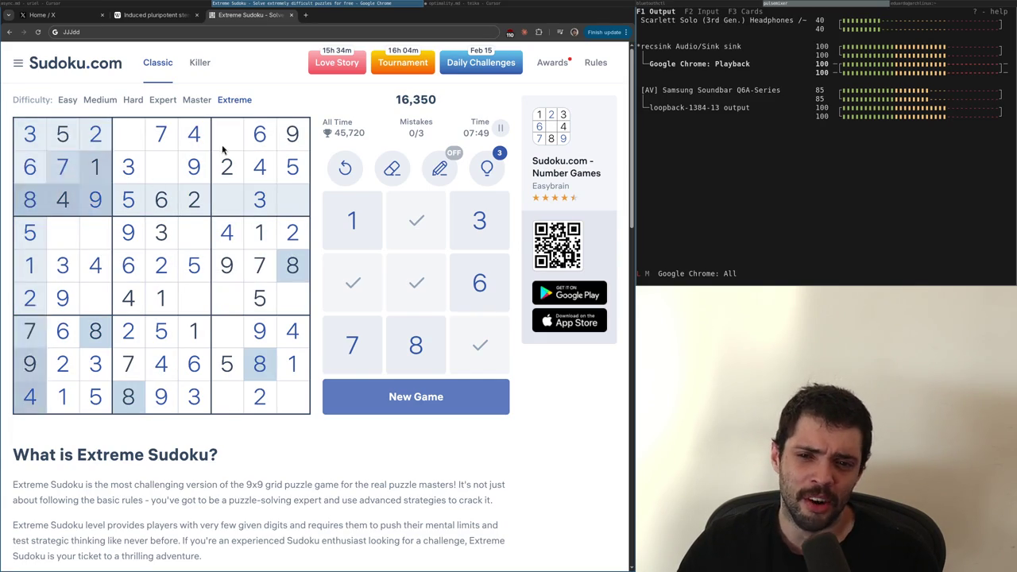
click(226, 135)
text(8)
click(163, 173)
text(8)
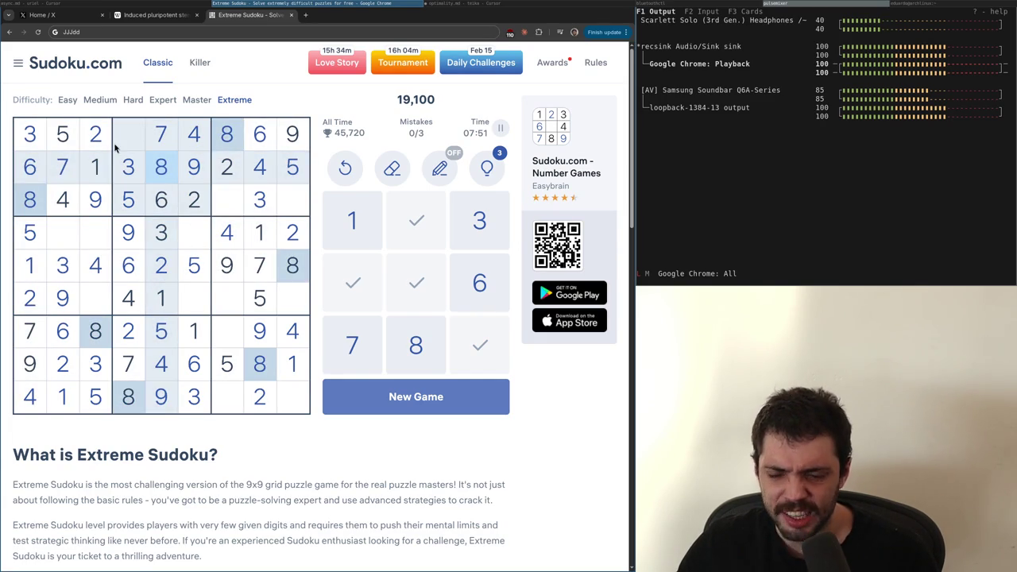
Enter 1s at r1c4 and r3c7, and 7s at r3c9 and r9c7
key(Left)
key(Left)
click(132, 138)
text(1)
click(229, 208)
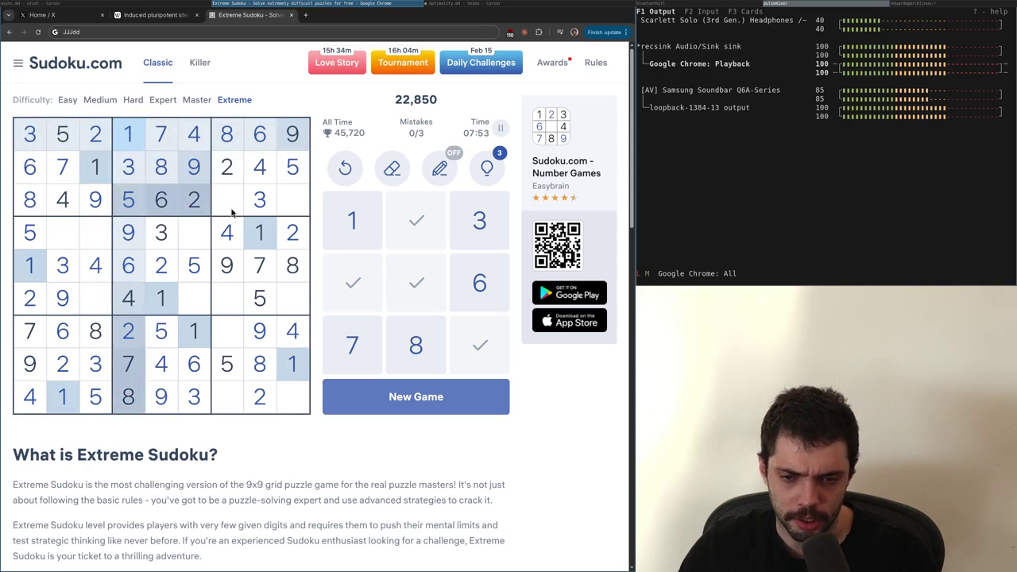
text(1)
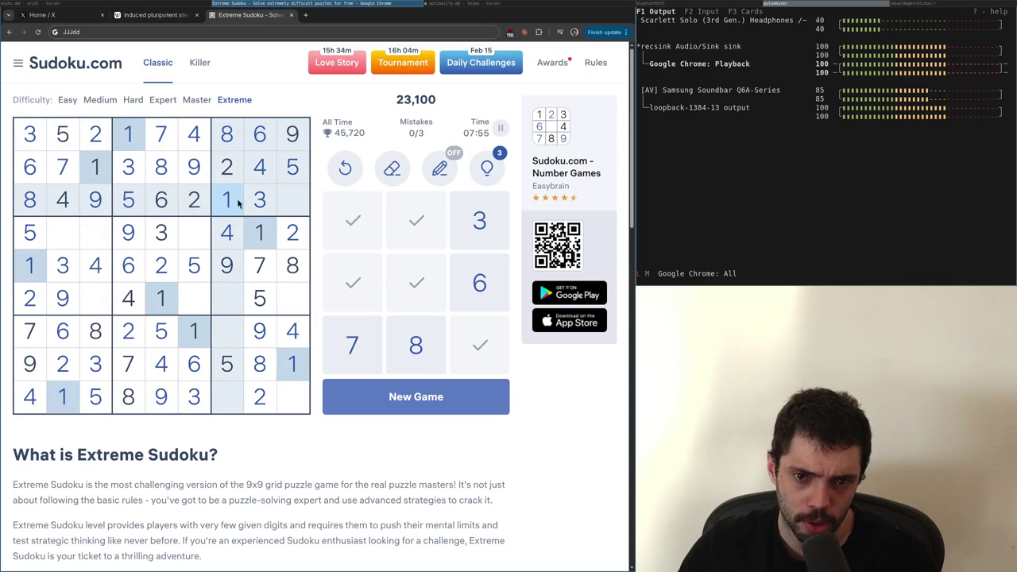
click(262, 266)
click(291, 230)
click(291, 201)
text(7)
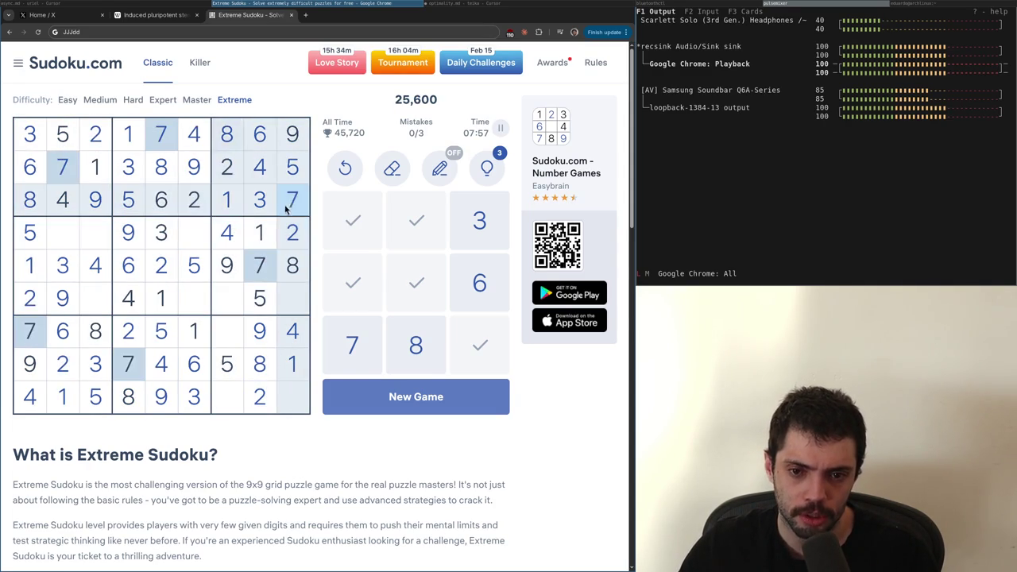
click(224, 404)
text(7)
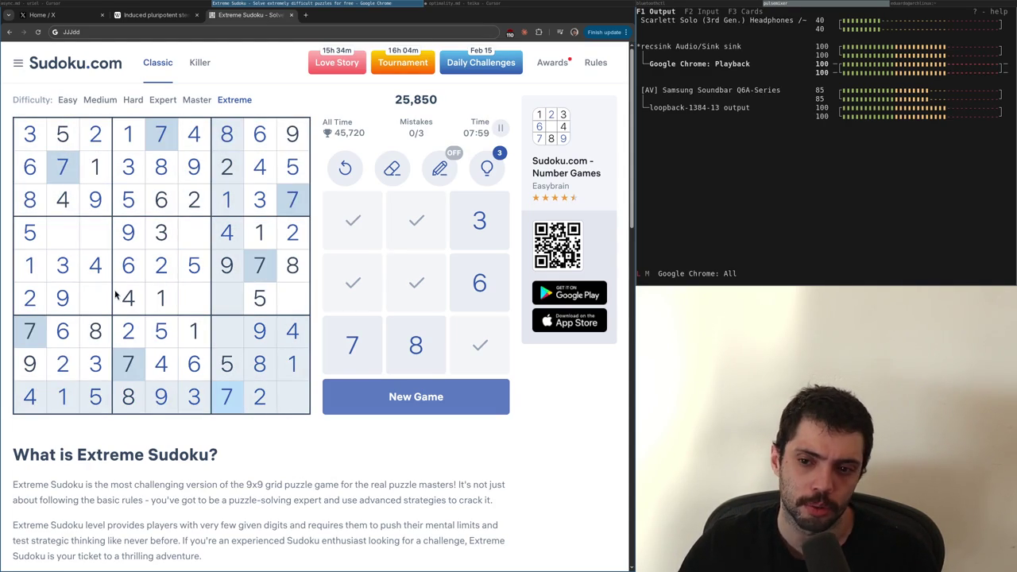
Enter 3s at r7c7 and r6c9, and 6s at r6c7, r4c3 and the bottom-right corner
click(174, 242)
click(235, 342)
text(3)
click(295, 297)
text(3)
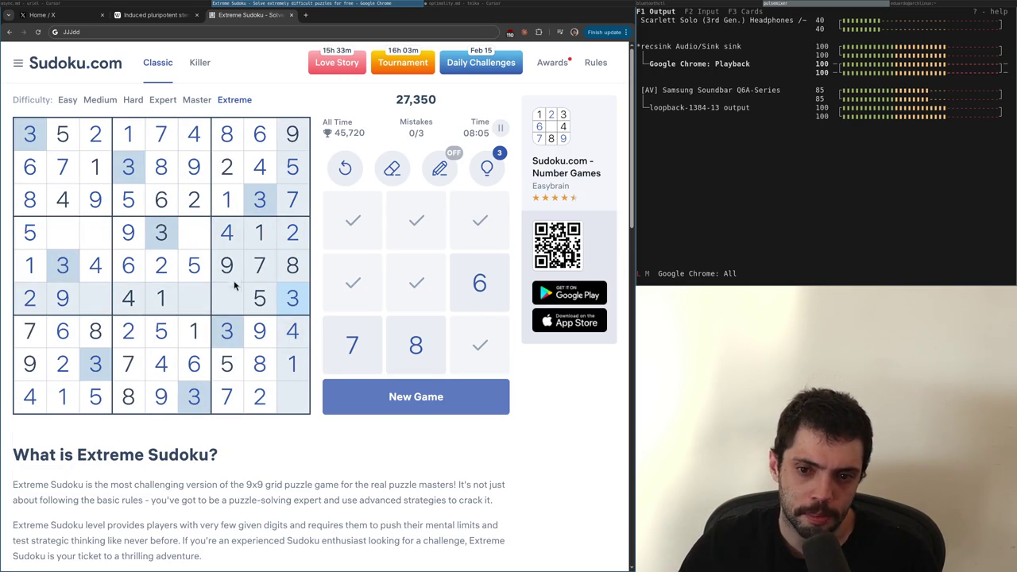
click(228, 294)
text(6)
click(86, 242)
text(6)
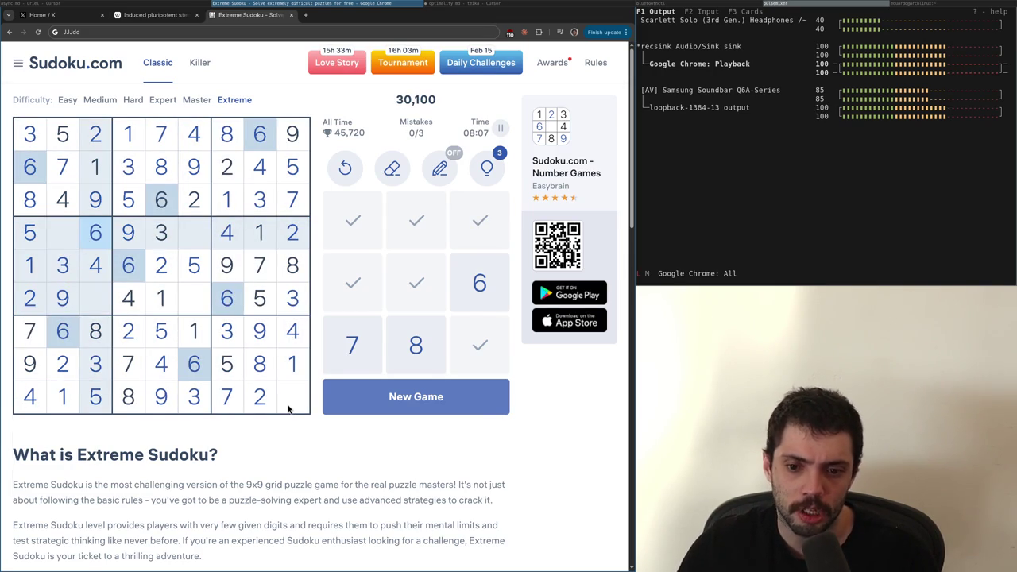
click(290, 407)
text(6)
Enter 7s at r6c3 and r4c6 and 8s at r6c6 and r4c2, completing the grid
click(227, 295)
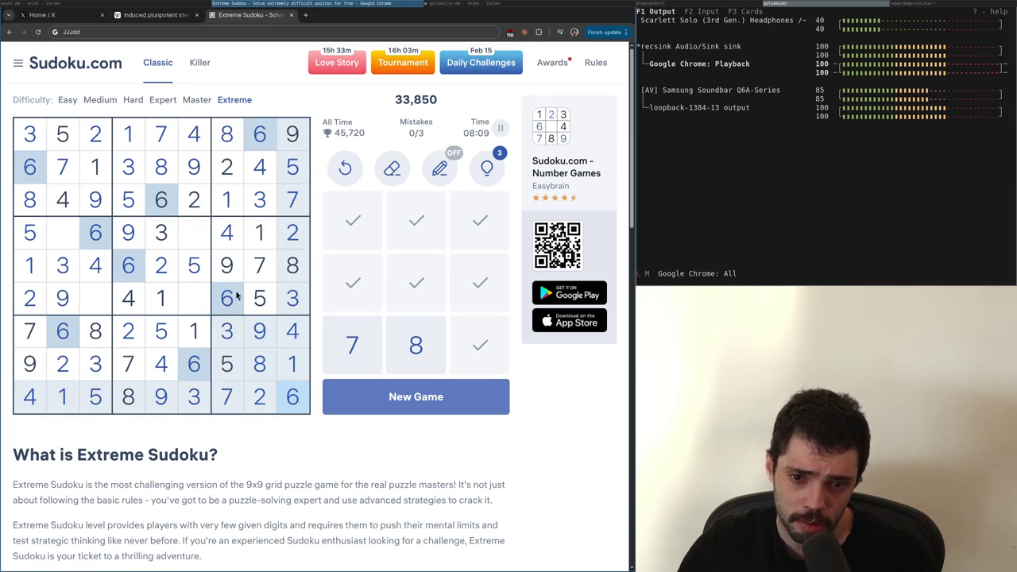
click(255, 274)
click(97, 308)
text(7)
click(200, 236)
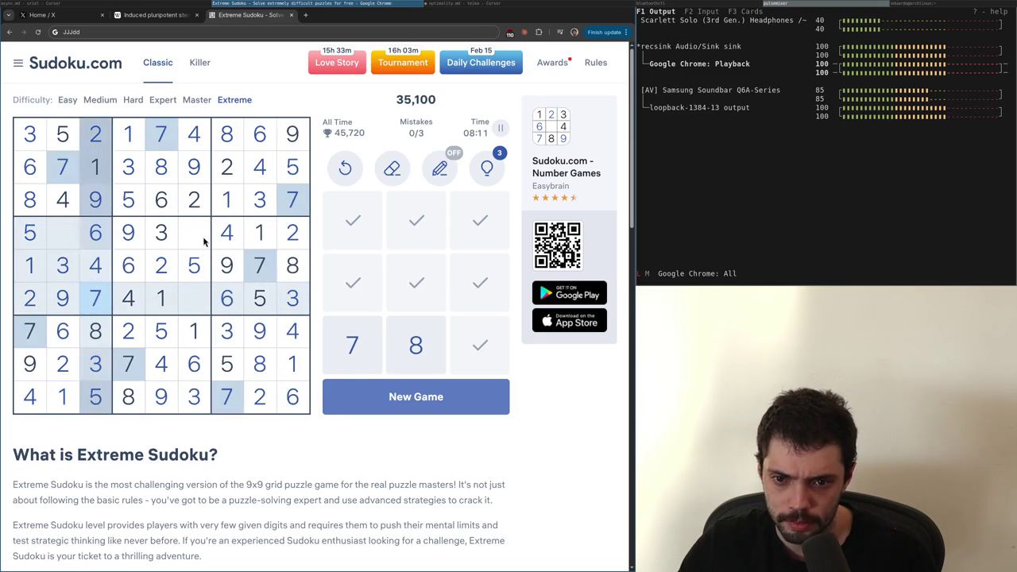
text(7)
click(198, 292)
text(8)
click(62, 232)
text(8)
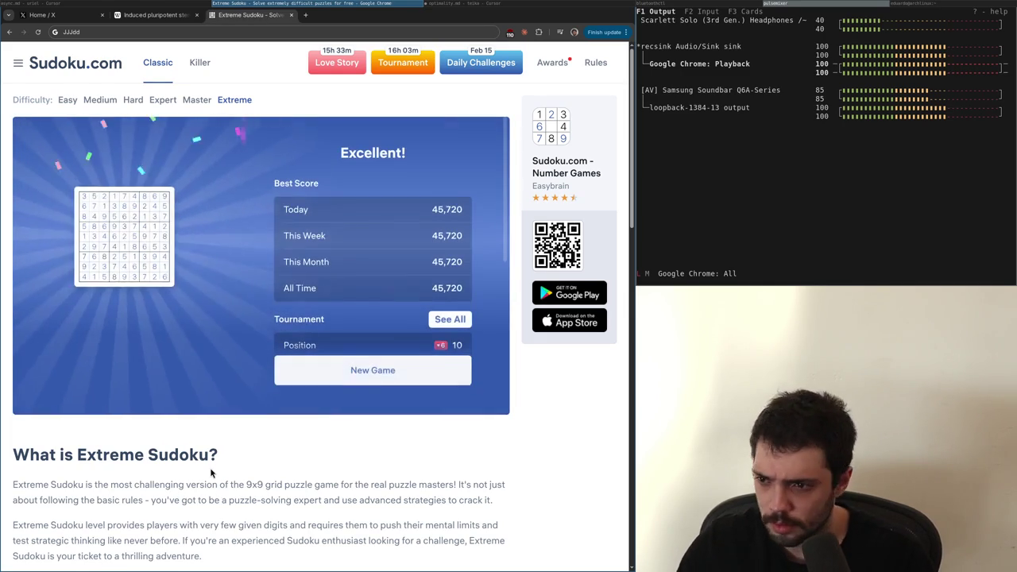
Switch back to the Wikipedia 'Induced pluripotent stem cell' tab with Ctrl+Shift+Tab
key(ctrl+shift+Tab)
scroll(211, 473, down, 6)
scroll(213, 475, up, 6)
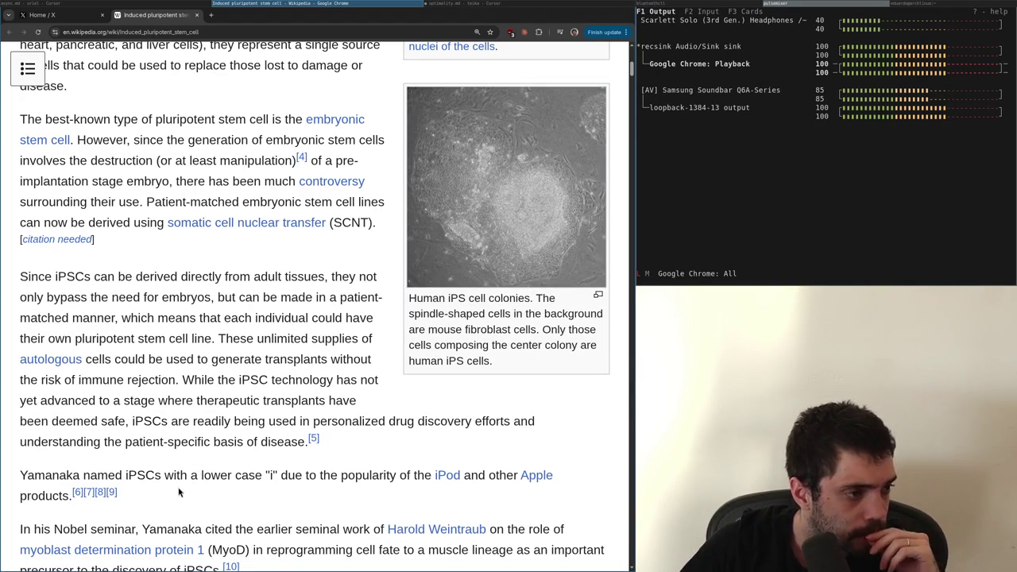
Scroll to the top of the 'Induced pluripotent stem cell' article and focus the browser window
scroll(352, 259, up, 3)
scroll(352, 259, up, 3)
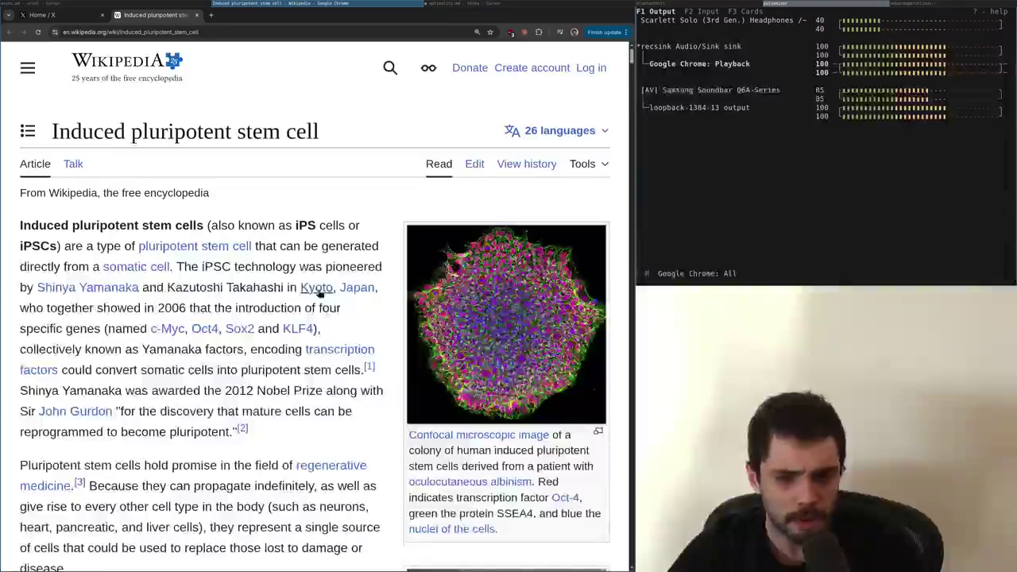
mouse_move(316, 290)
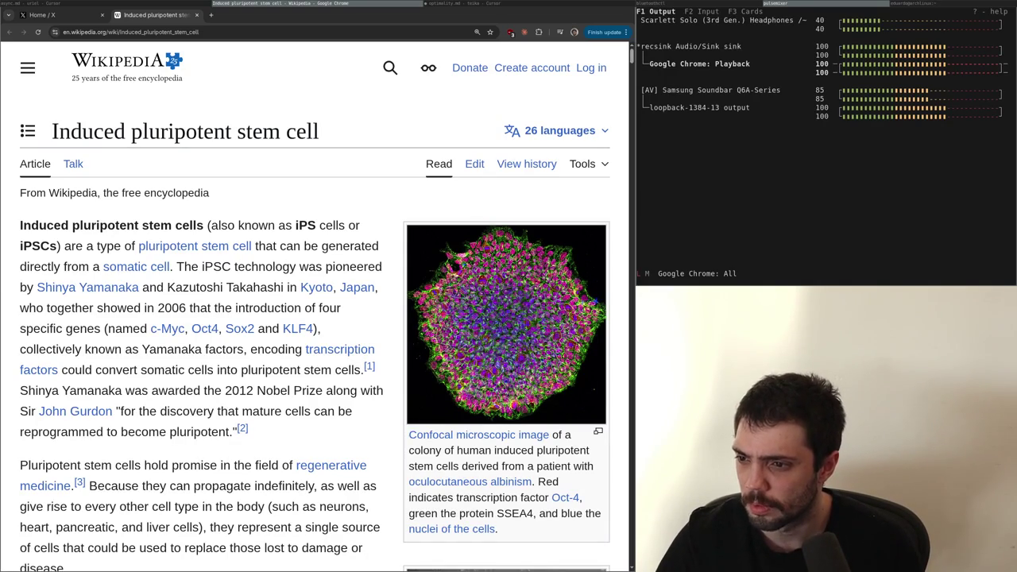
click(176, 377)
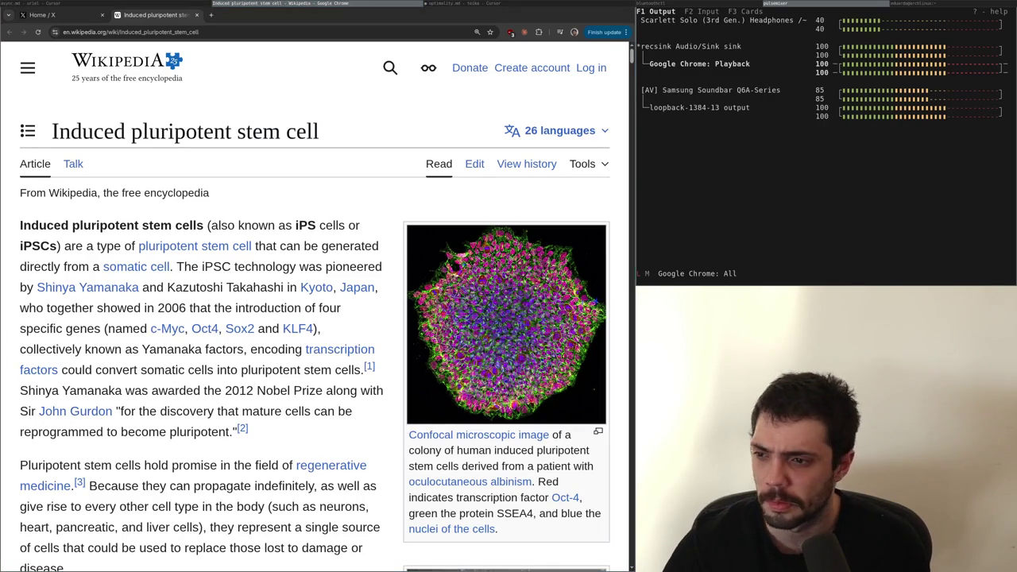
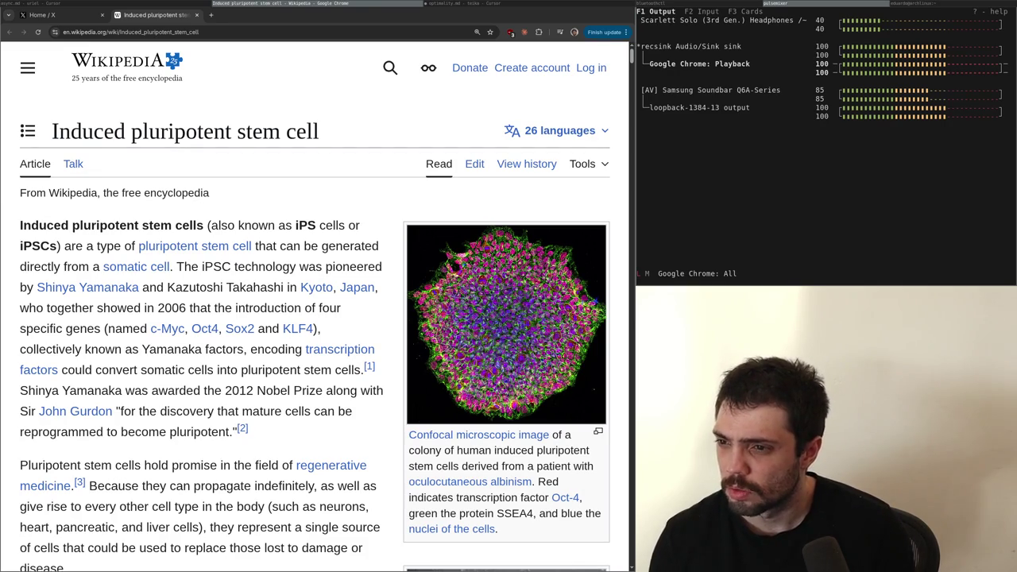
Leave the iPSC Wikipedia article and bring the optimality.md notes back into view
mouse_move(318, 291)
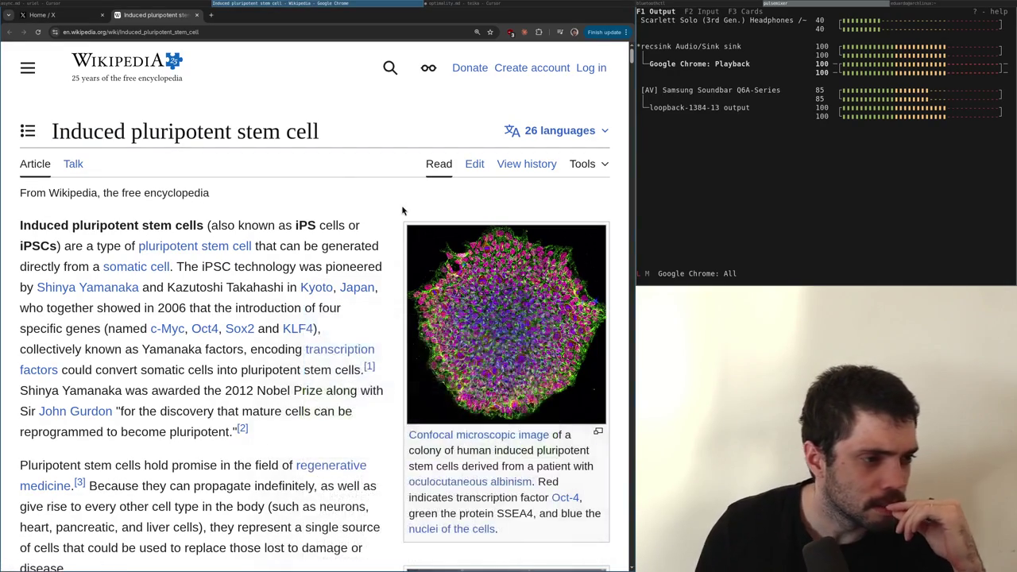
key(super+Right)
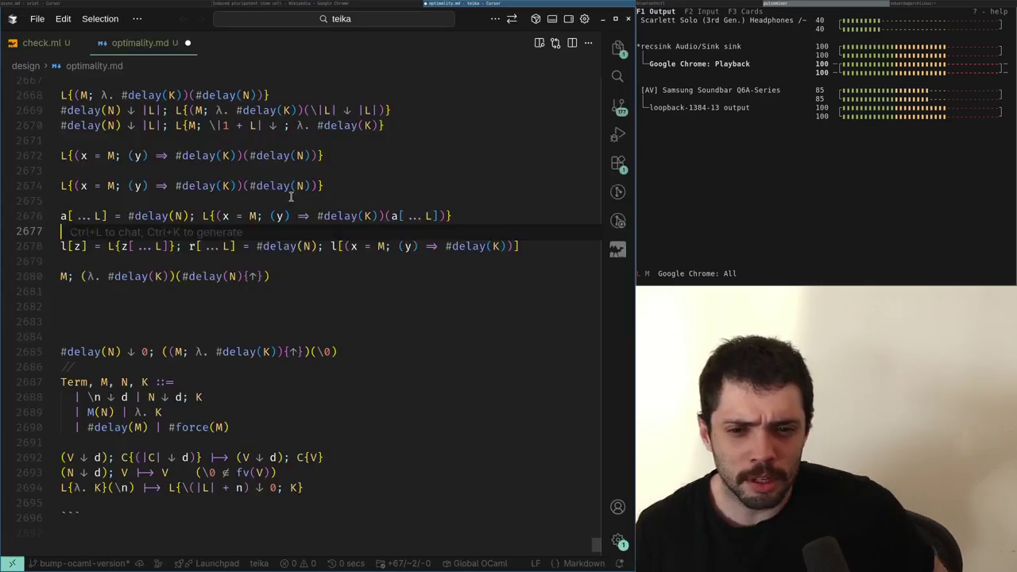
Jump to the end of optimality.md and place the caret in the Term grammar lines
key(ctrl+End)
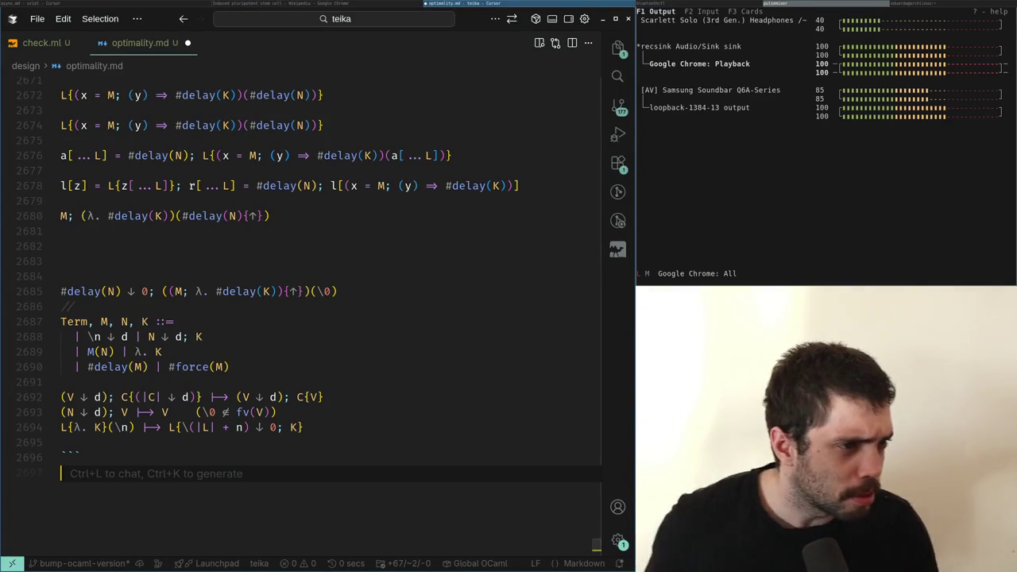
click(791, 116)
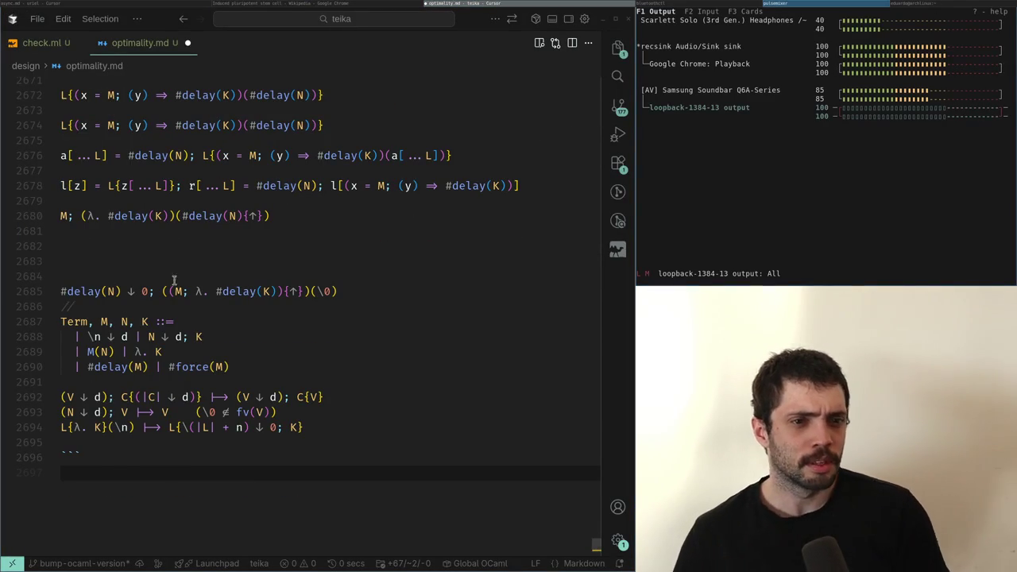
click(172, 366)
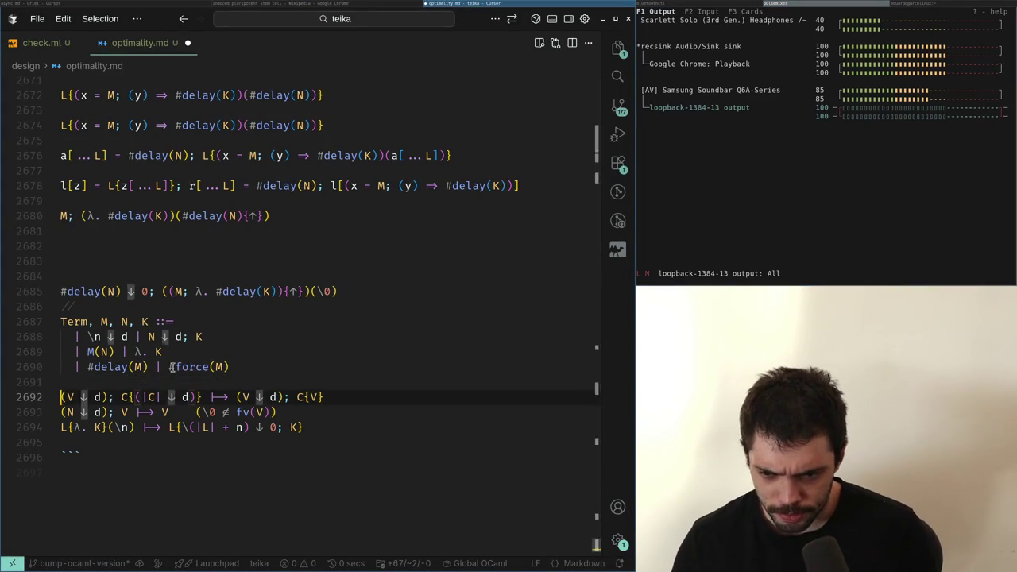
key(ctrl+Tab)
key(ctrl+Tab)
key(Up)
key(Up)
key(Up)
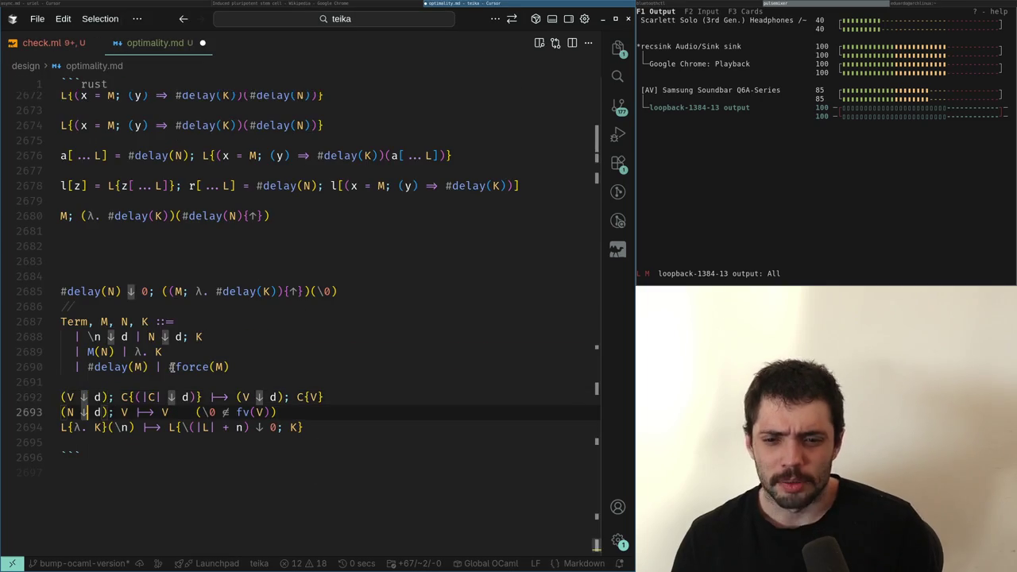
scroll(171, 366, down, 4)
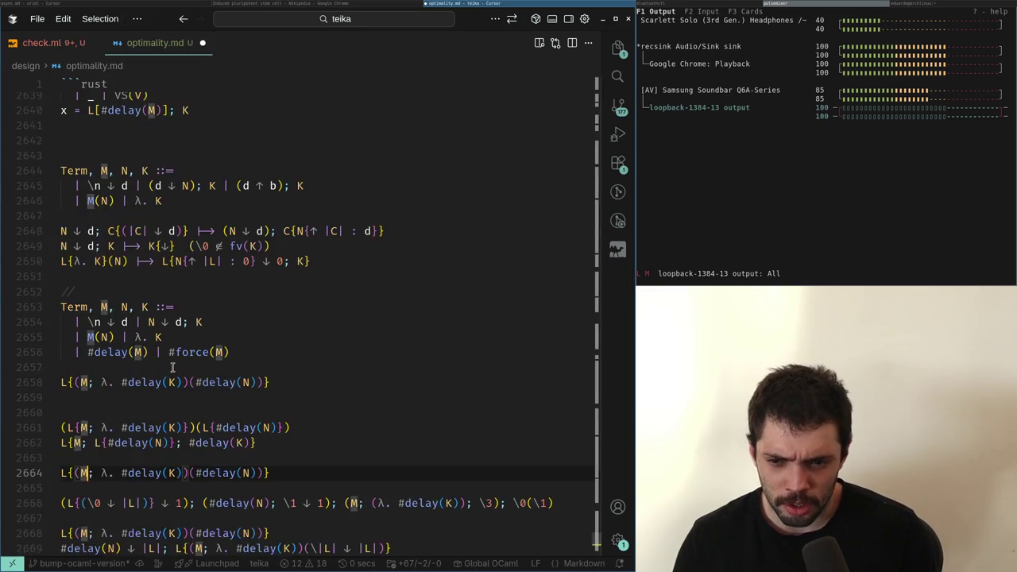
Browse check.ml down to the term type definition, then return to the notes
key(ctrl+Tab)
scroll(171, 366, up, 3)
scroll(172, 366, down, 2)
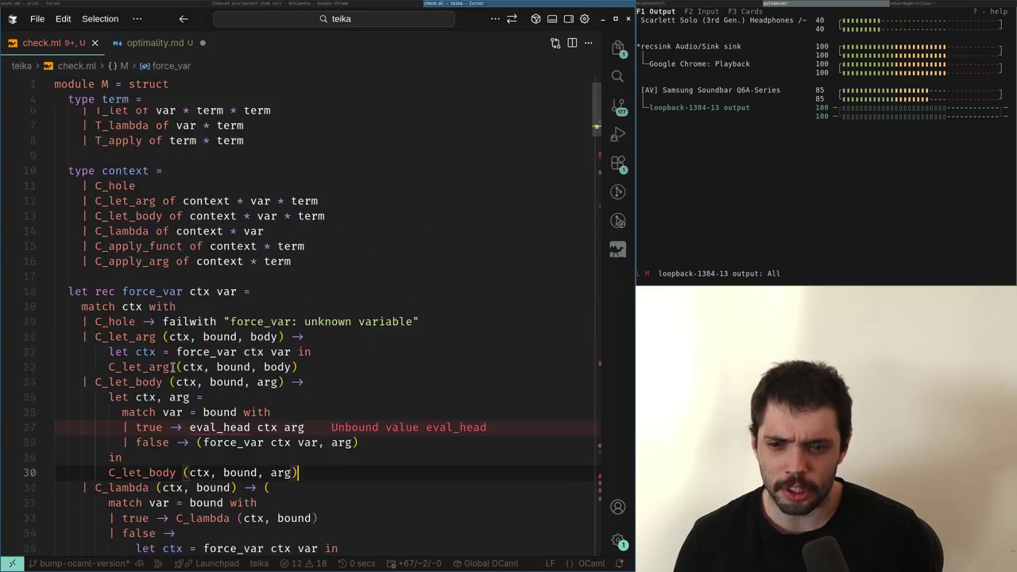
key(Page_Down)
key(Page_Down)
key(Page_Down)
key(Page_Up)
key(Page_Up)
key(Page_Up)
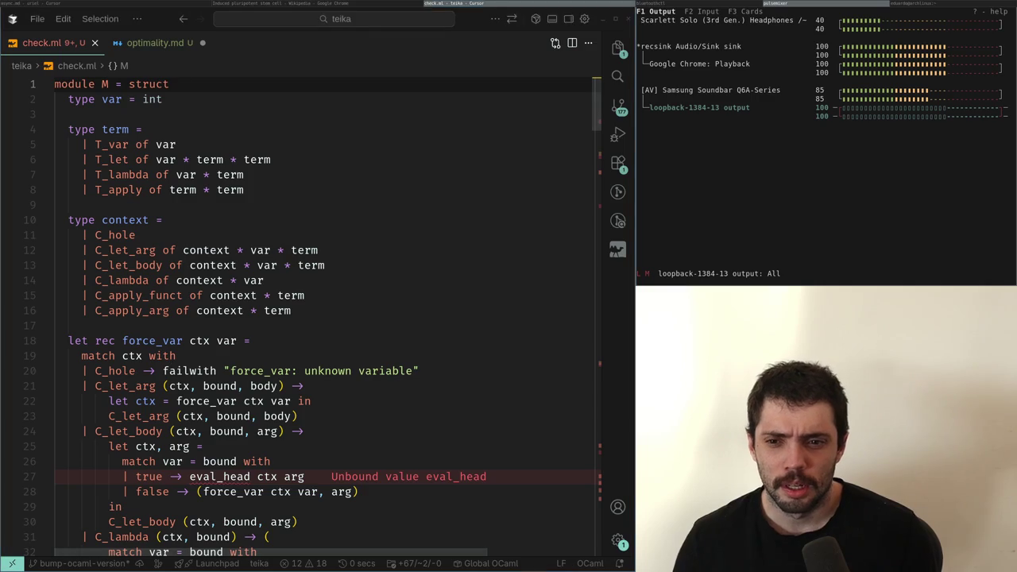
key(Down)
key(Down)
key(Down)
key(Down)
key(Down)
key(Down)
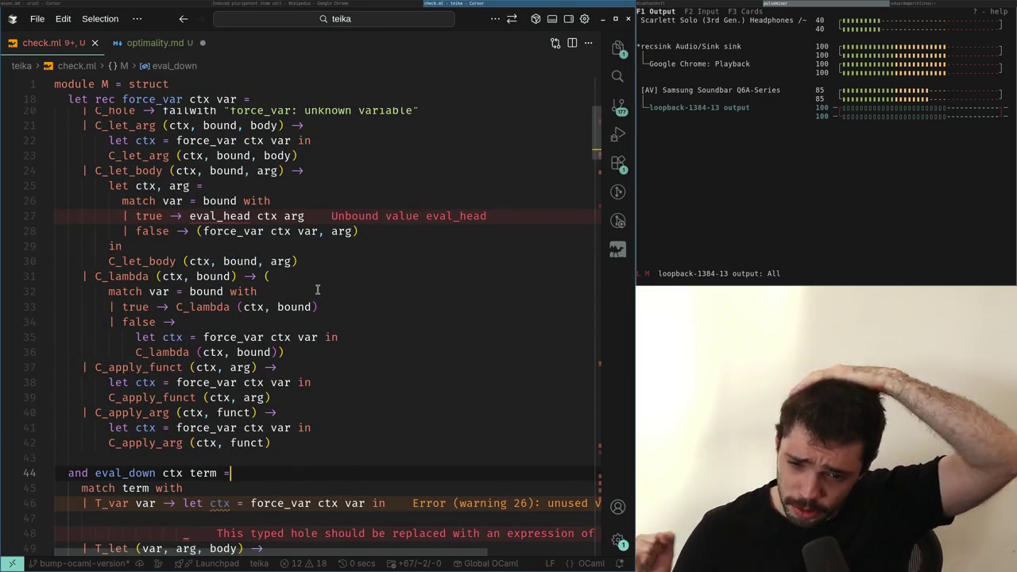
scroll(317, 290, up, 3)
scroll(314, 294, down, 5)
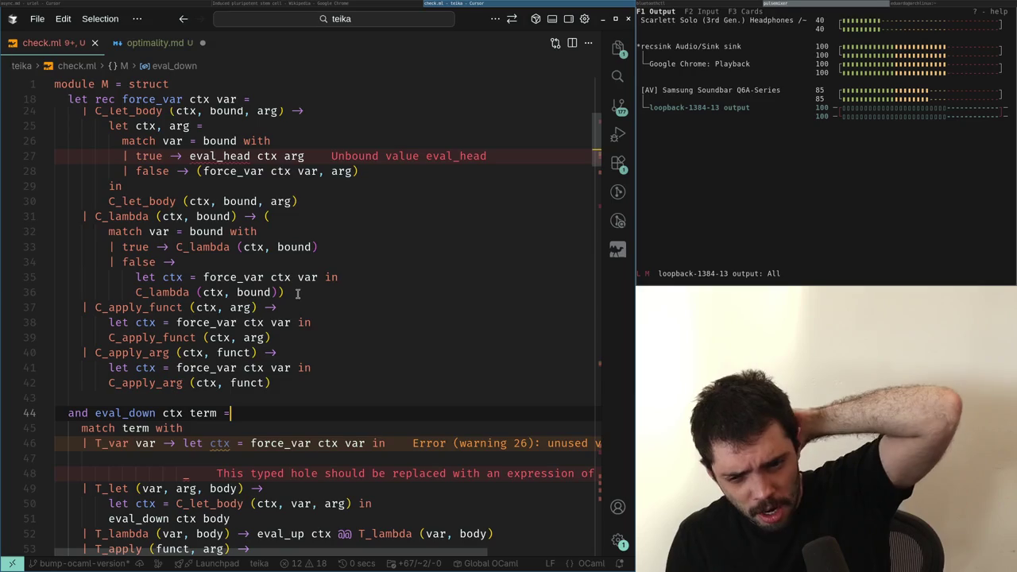
key(ctrl+Tab)
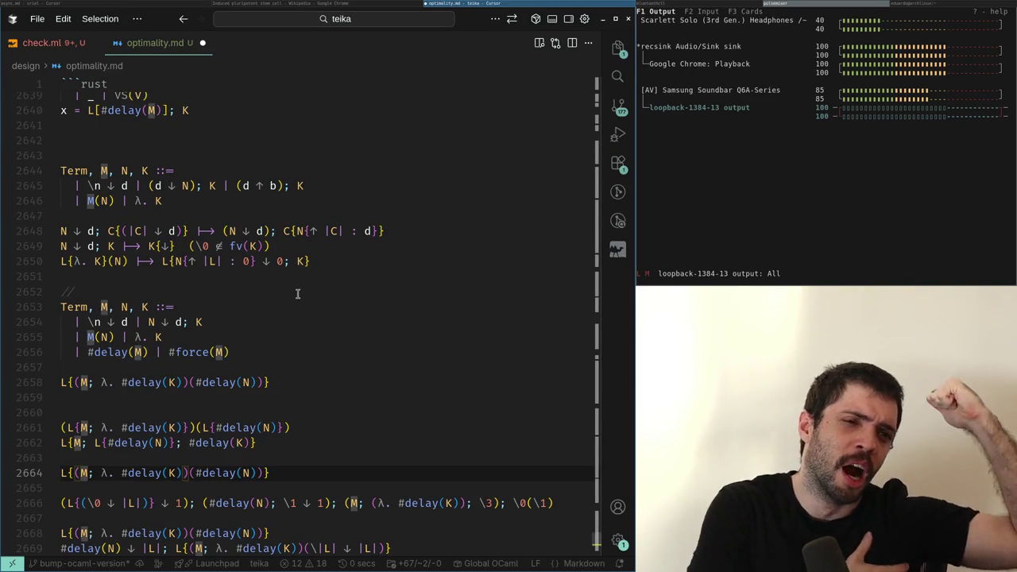
Quit the audio mixer in the side terminal and clear it to a prompt
click(830, 229)
key(ctrl+c)
key(ctrl+l)
Go back up to the earlier reduction examples, then return to the Wikipedia article
key(super+Left)
key(ctrl+alt+minus)
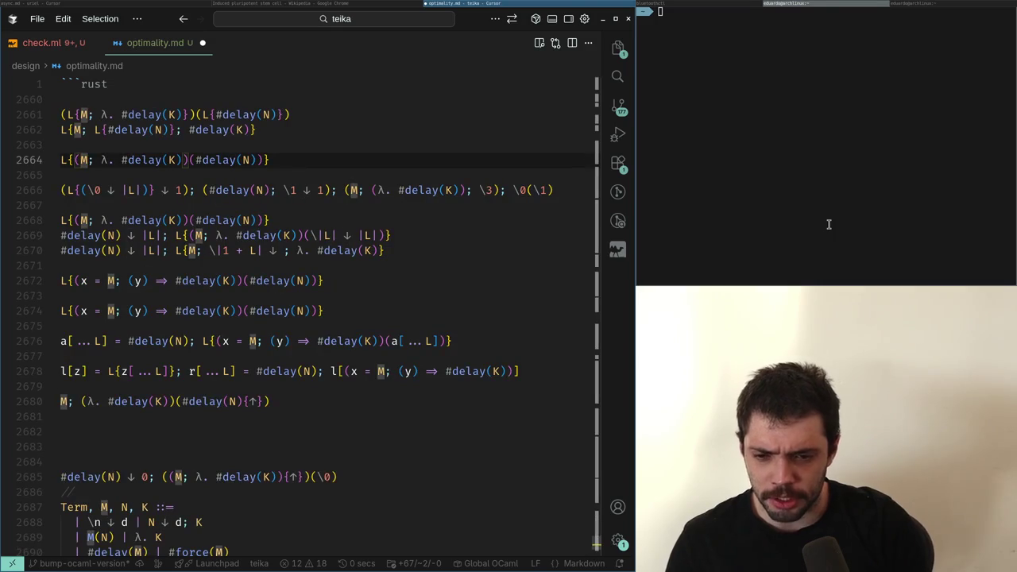
scroll(310, 294, up, 3)
key(super+Left)
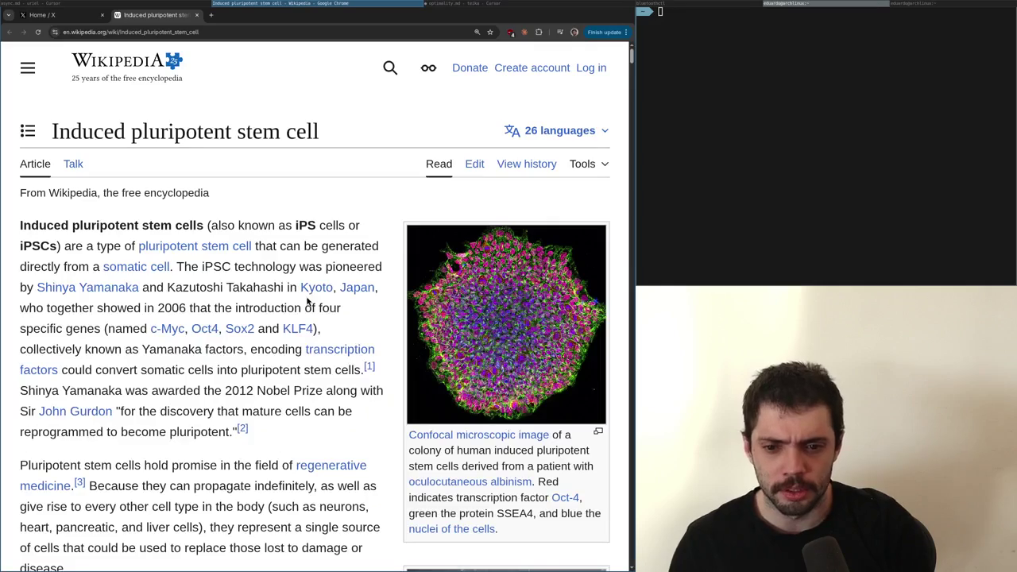
Scroll the article to First generation (mouse), then return to the notes' Term grammar
scroll(310, 295, down, 5)
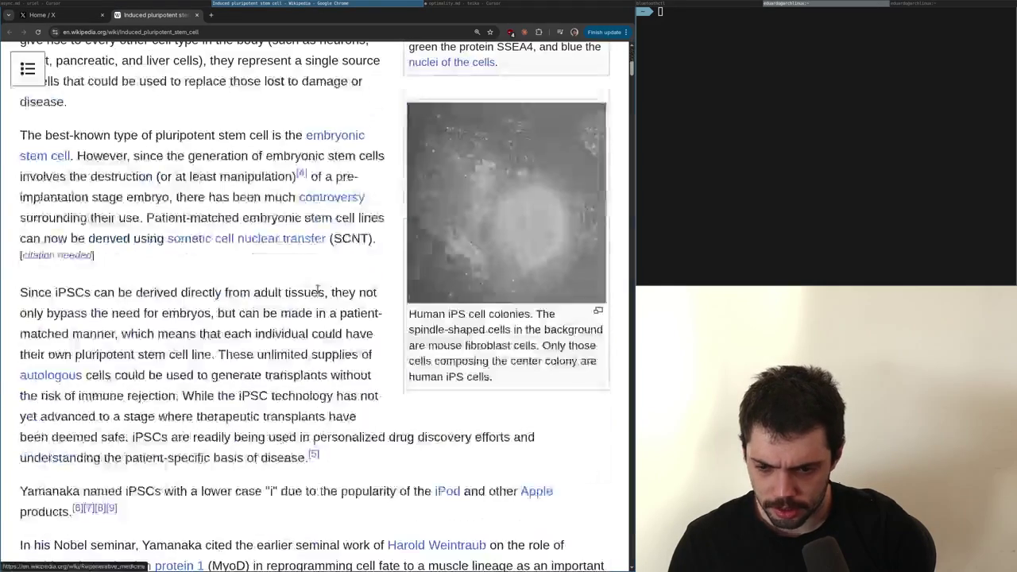
scroll(317, 290, down, 10)
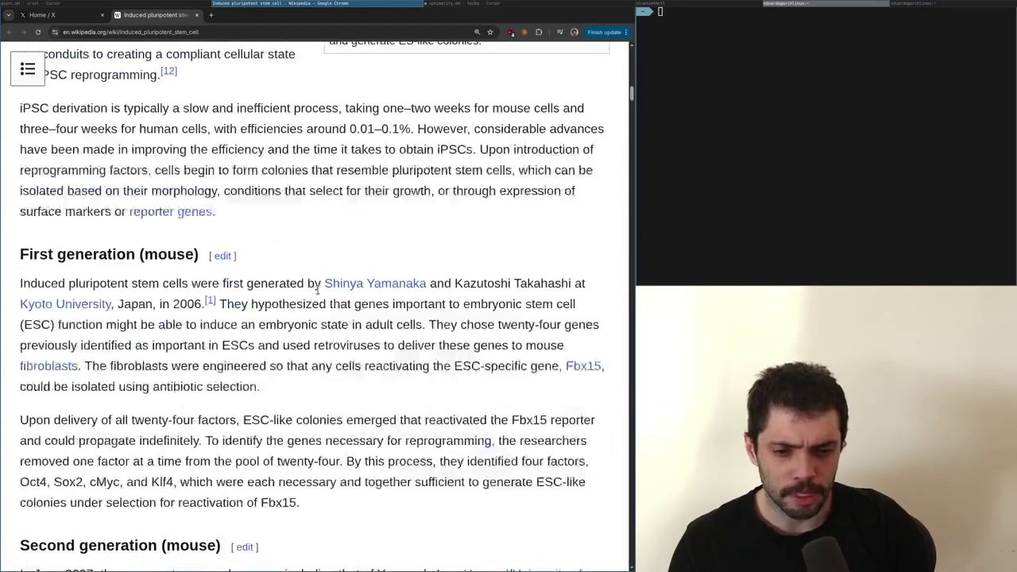
key(alt+Tab)
scroll(318, 290, up, 6)
scroll(317, 290, down, 3)
key(Page_Down)
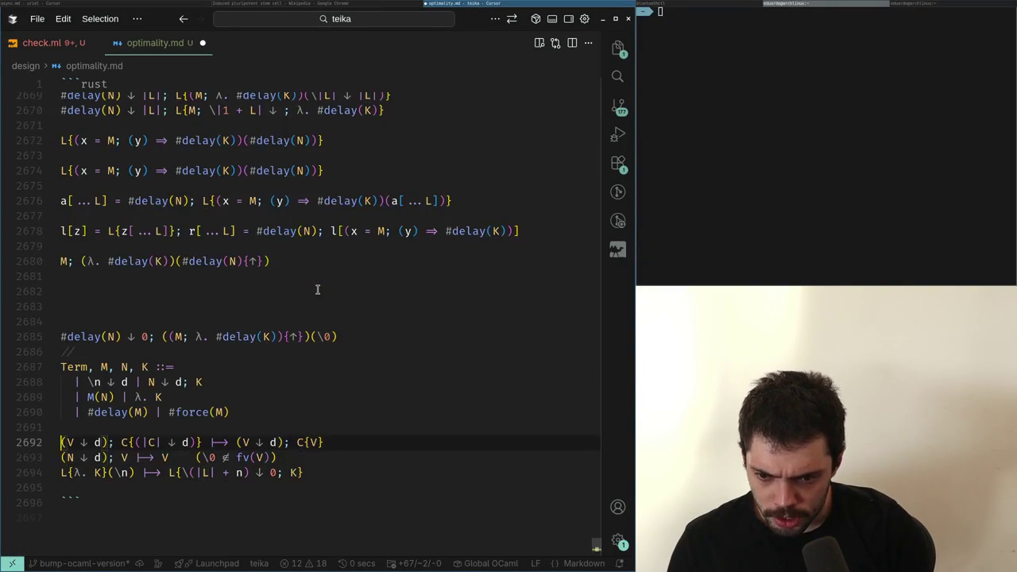
Select the Term grammar lines 2687–2690, then deselect and move below them
key(End)
key(shift+Up)
key(shift+Up)
key(shift+Up)
key(shift+Home)
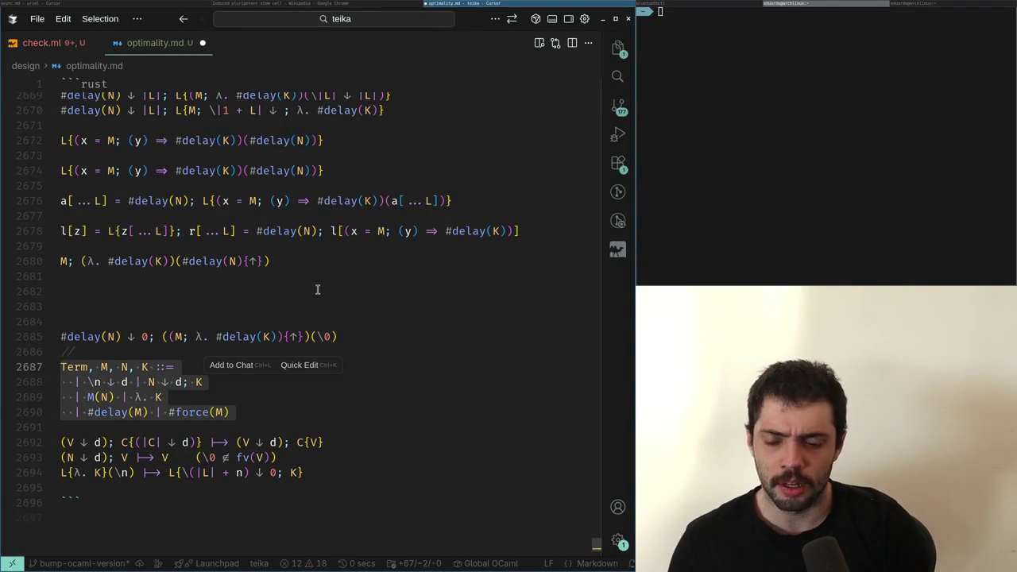
key(Right)
key(Down)
key(super+Right)
key(super+Left)
key(super+Left)
key(super+Right)
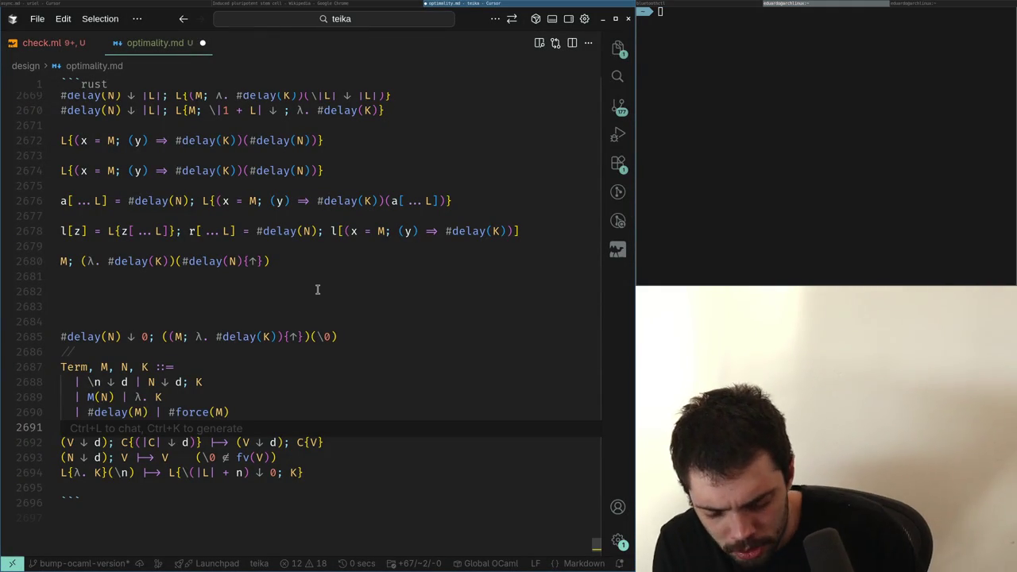
Step past the ↓ d on line 2688 and into the first rule's context, then return to Chrome
key(Up)
key(Up)
key(Up)
key(Right)
key(Right)
key(Right)
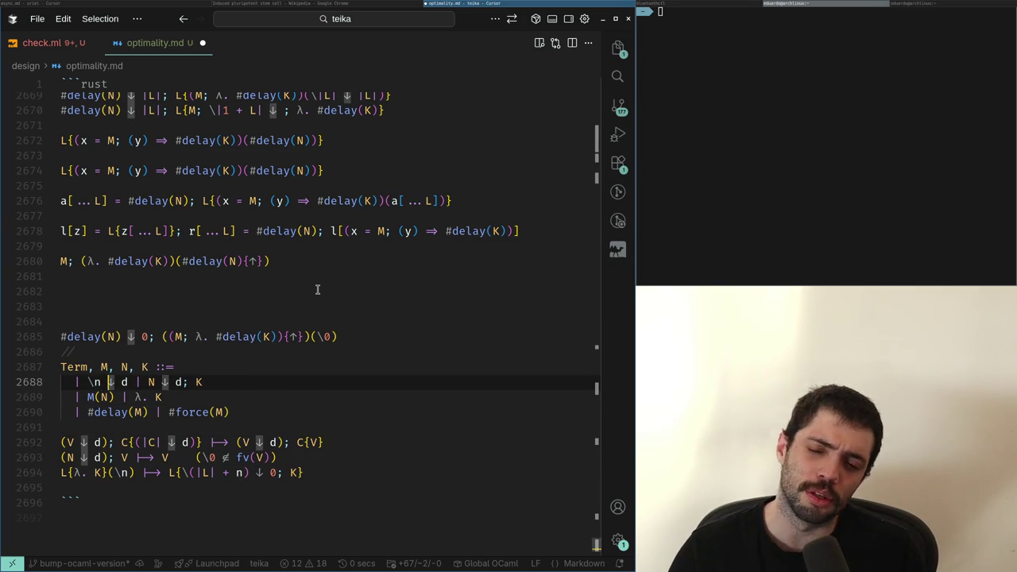
key(Right)
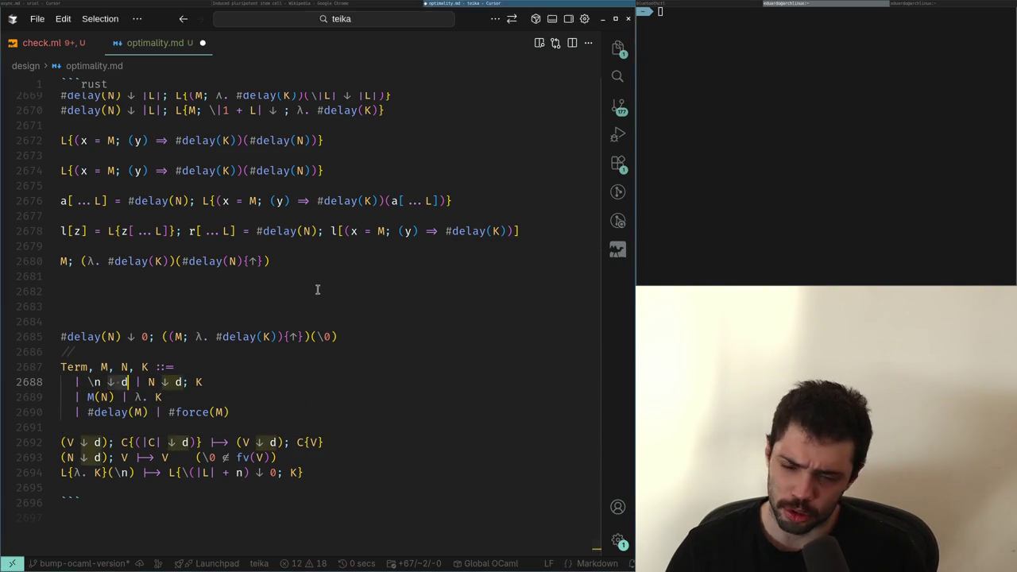
key(Right)
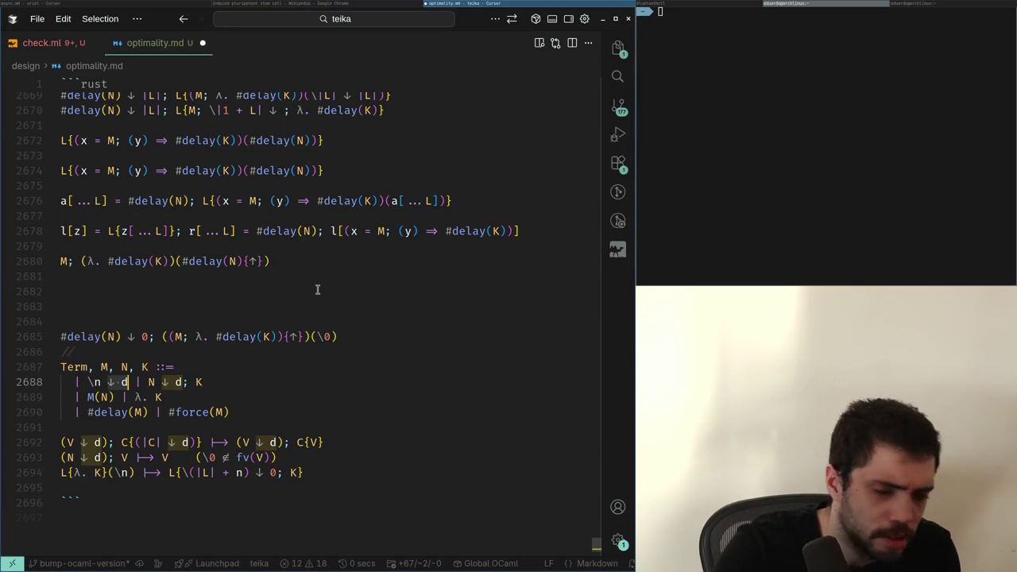
key(Down)
key(Down)
key(Down)
key(Right)
key(Right)
key(Right)
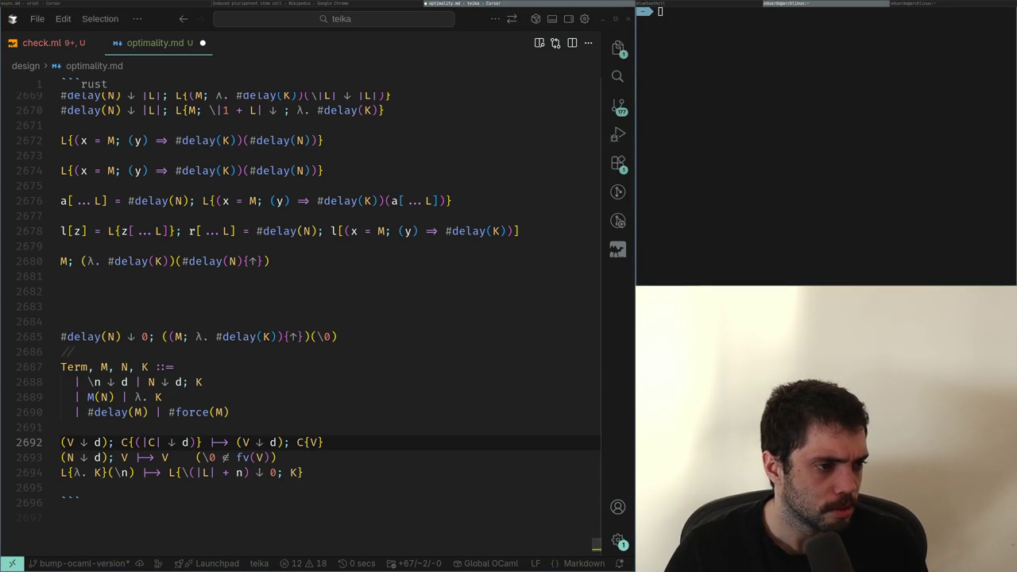
key(super+Left)
scroll(317, 289, down, 5)
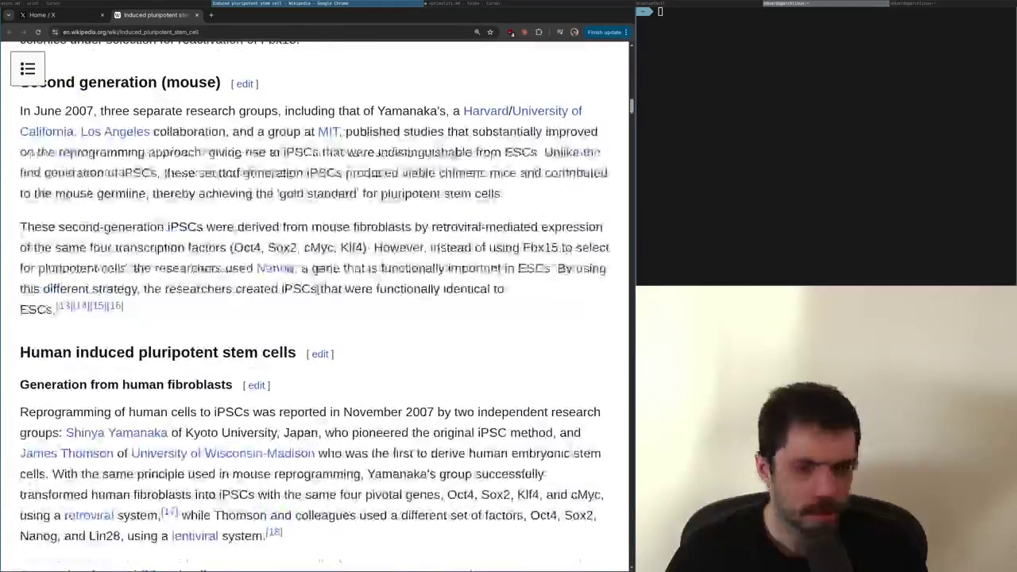
Skim back and forth around the iPSC article's Second generation (mouse) section
scroll(317, 289, up, 20)
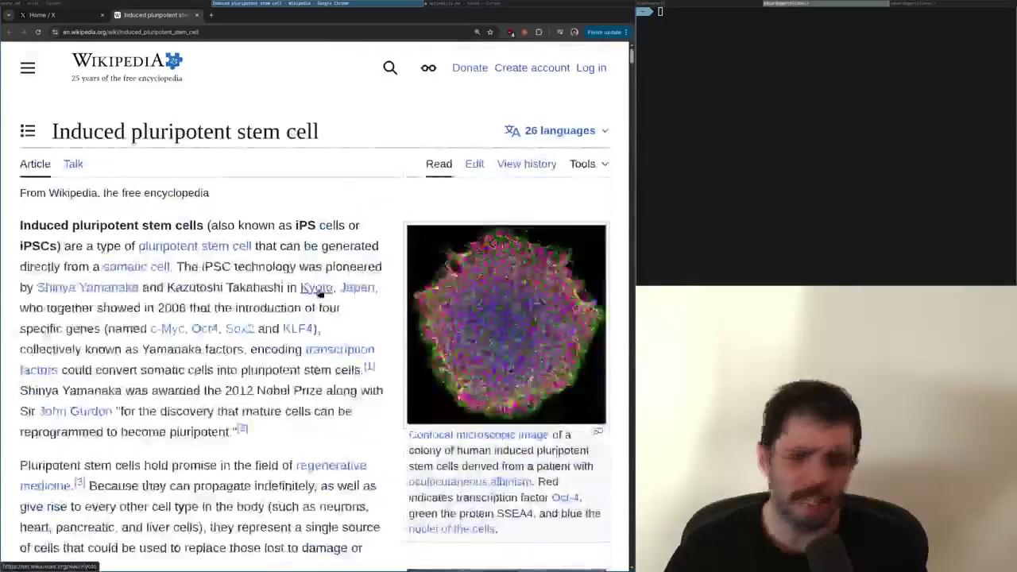
scroll(319, 291, up, 10)
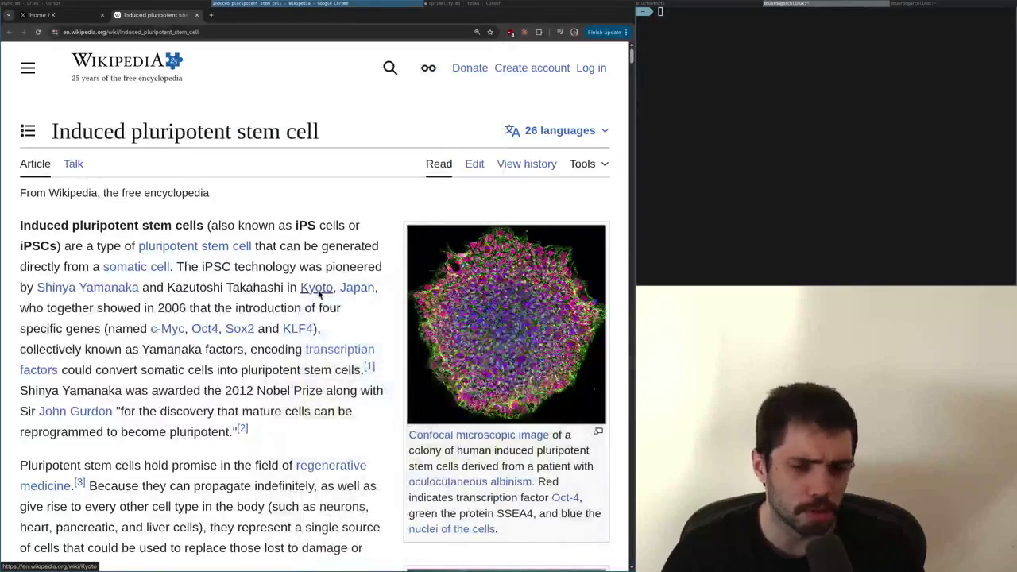
scroll(318, 292, down, 1)
mouse_move(318, 294)
scroll(317, 294, up, 1)
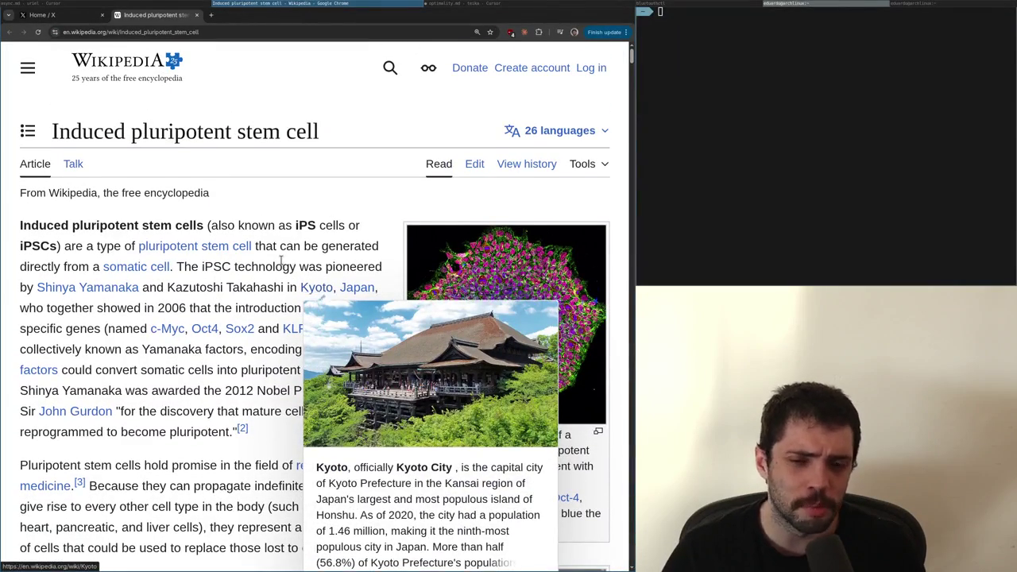
scroll(280, 263, down, 5)
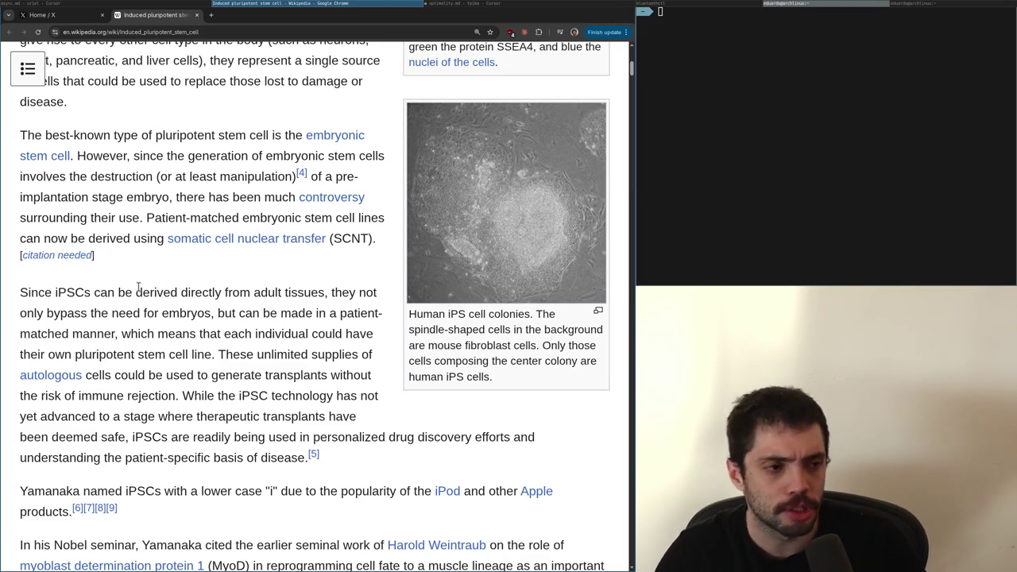
scroll(139, 288, down, 6)
scroll(138, 287, down, 6)
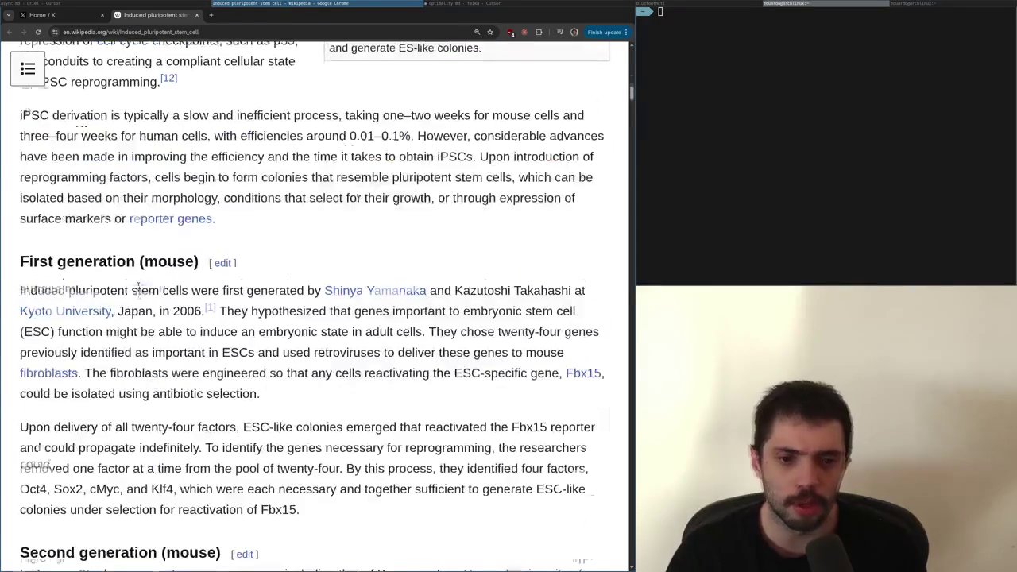
Open youtube.com in a new browser tab
key(ctrl+t)
text(y)
key(Return)
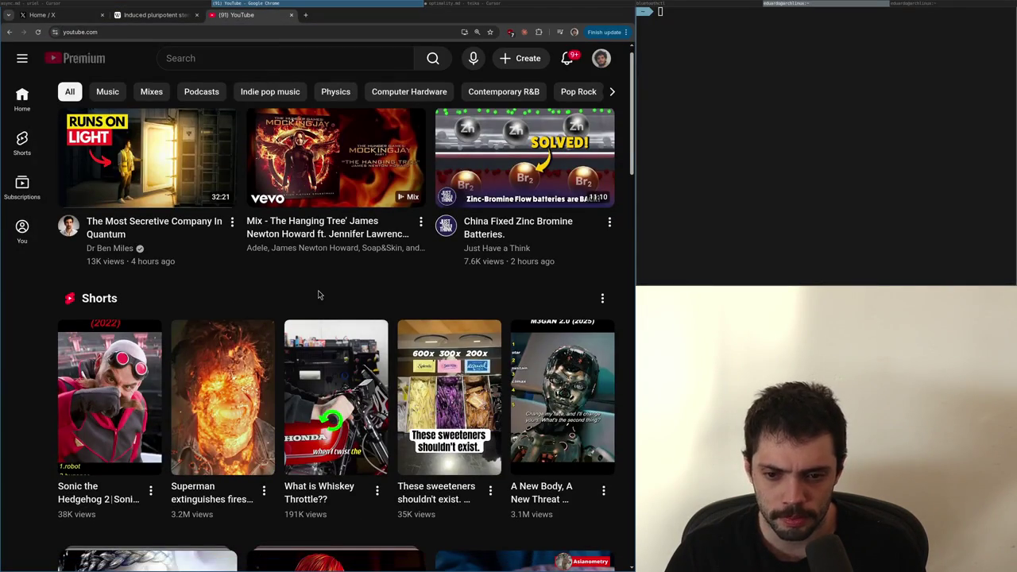
Return to the Wikipedia tab, then to the notes at the first reduction rule
scroll(318, 295, down, 1)
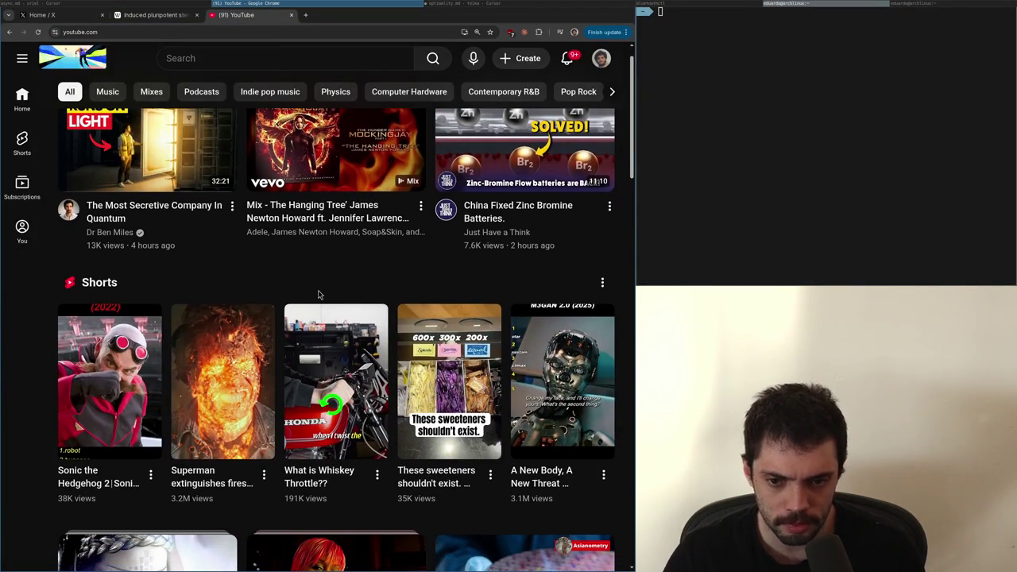
key(ctrl+shift+Tab)
key(super+Right)
key(Up)
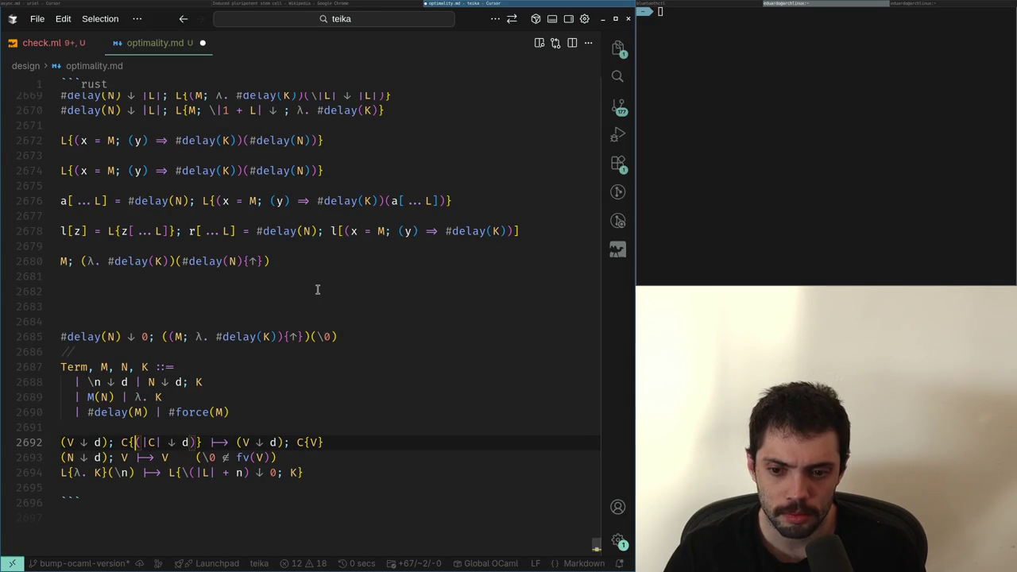
Move along the first reduction rule between variable d and context C, briefly glancing at check.ml
key(ctrl+Right)
key(ctrl+Right)
key(ctrl+Right)
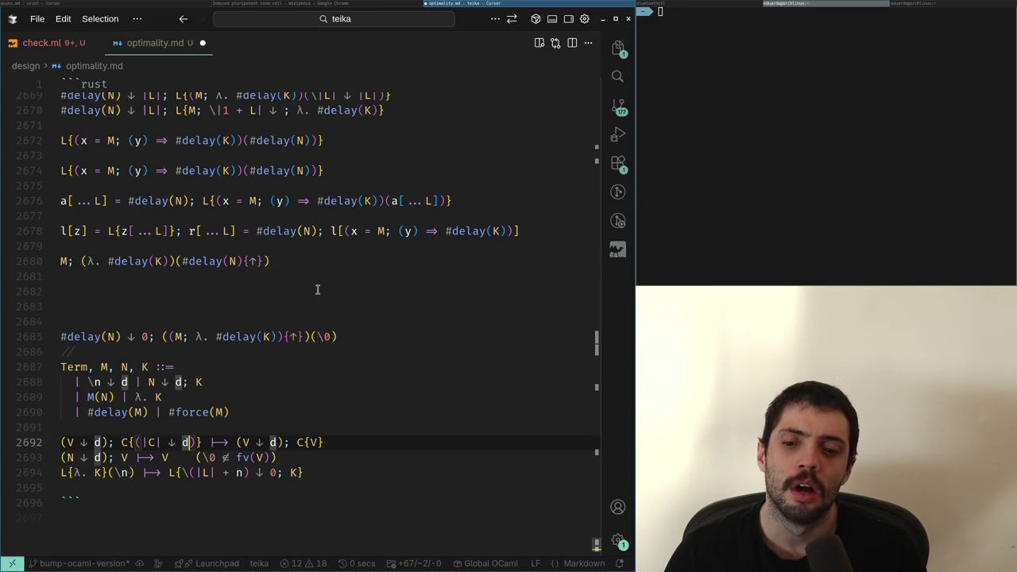
key(ctrl+Left)
key(ctrl+Left)
key(ctrl+Left)
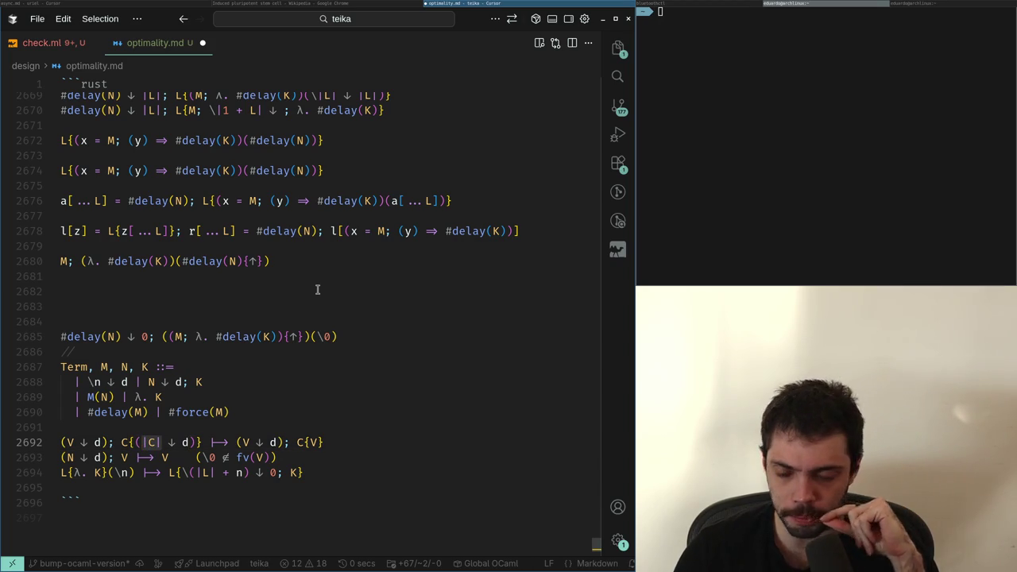
key(Up)
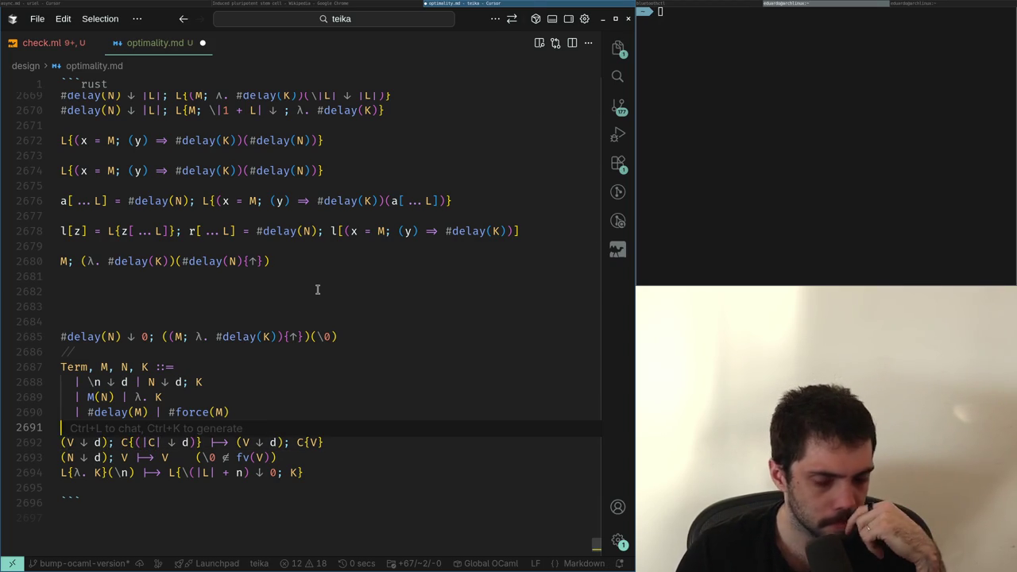
key(ctrl+Tab)
key(ctrl+Tab)
key(Down)
key(Down)
key(Up)
key(Down)
key(Down)
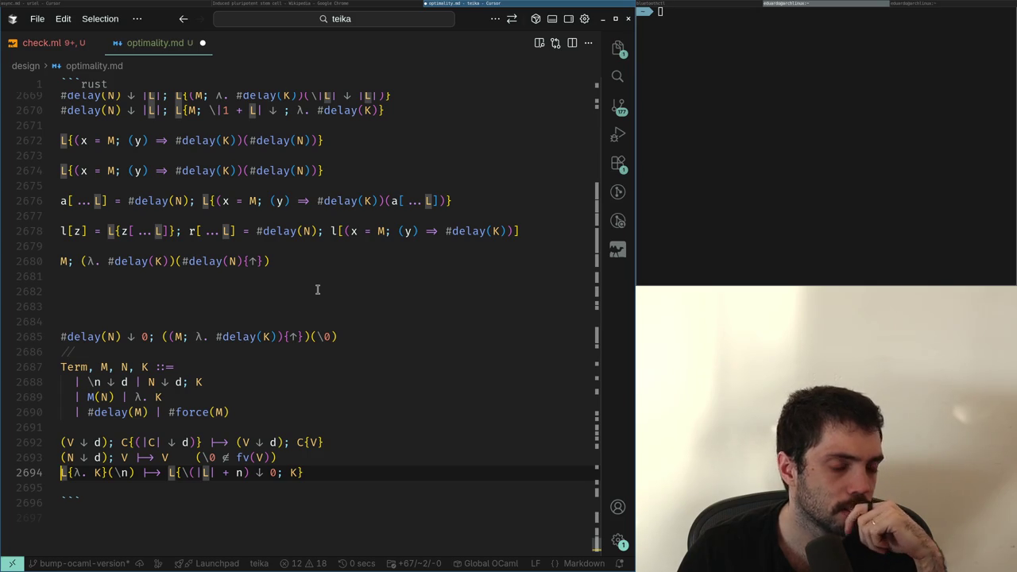
Move up to the #force and #delay(M) grammar cases, then switch to the Wikipedia article
key(Up)
key(Up)
key(Up)
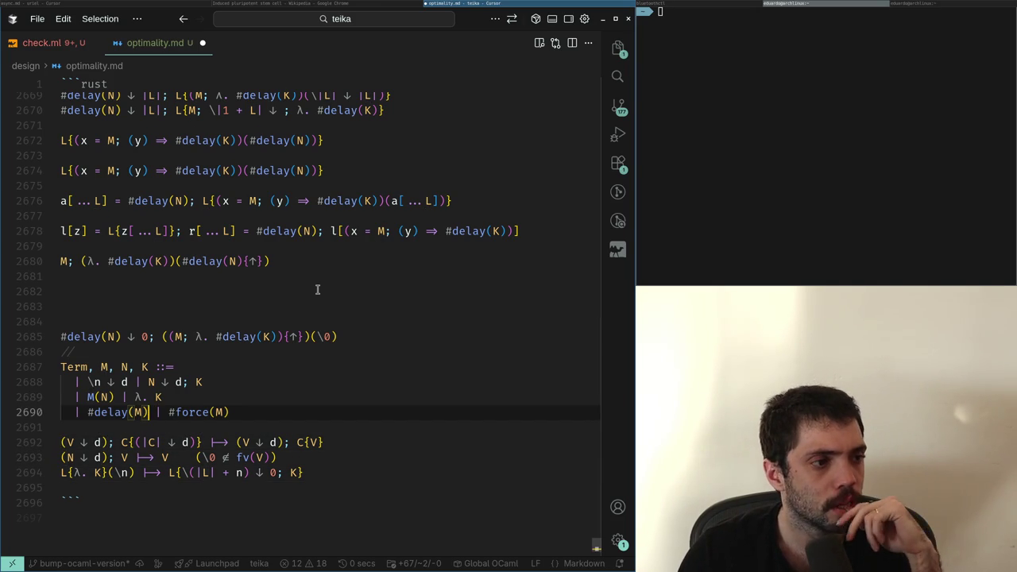
key(Left)
key(Left)
key(Left)
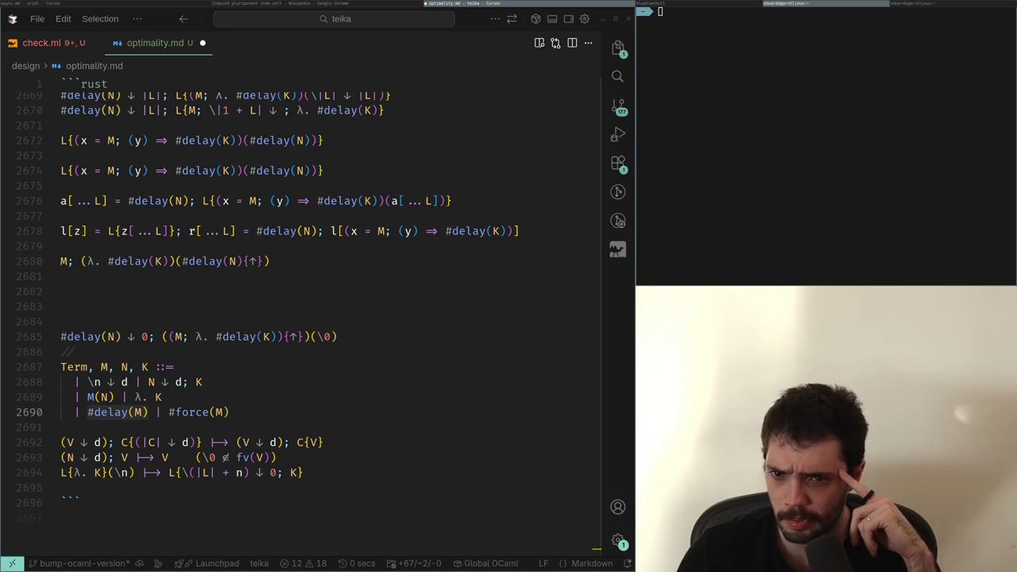
key(alt+Tab)
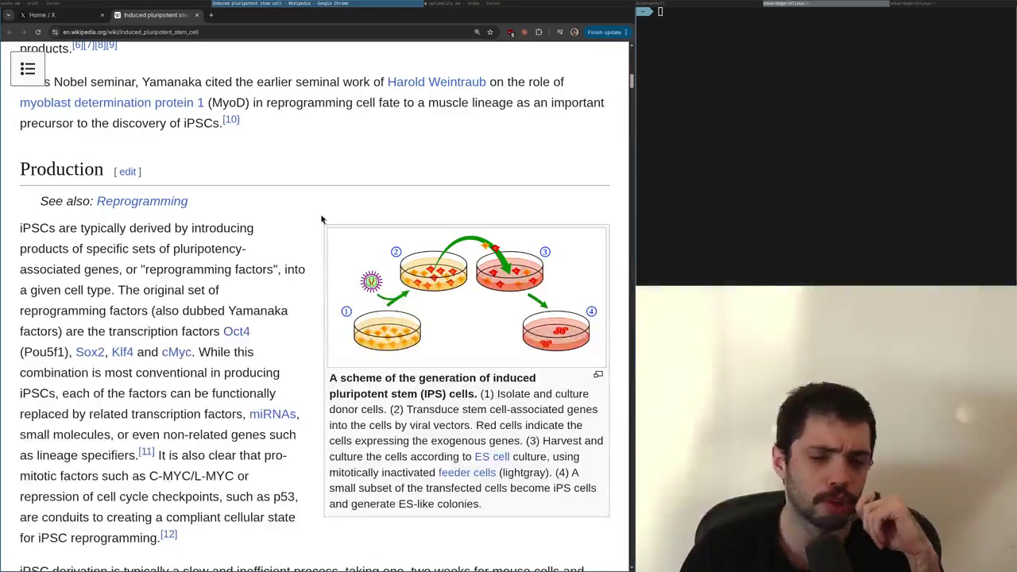
Scroll the stem cell article back up to its intro
scroll(173, 329, down, 7)
scroll(432, 358, up, 2)
scroll(432, 358, up, 3)
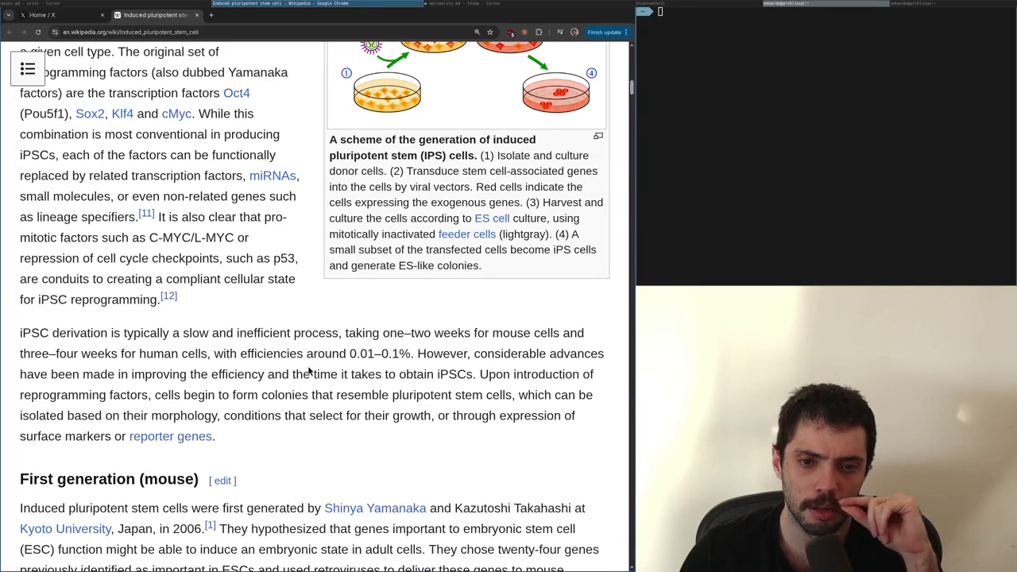
scroll(310, 371, up, 20)
scroll(303, 371, up, 4)
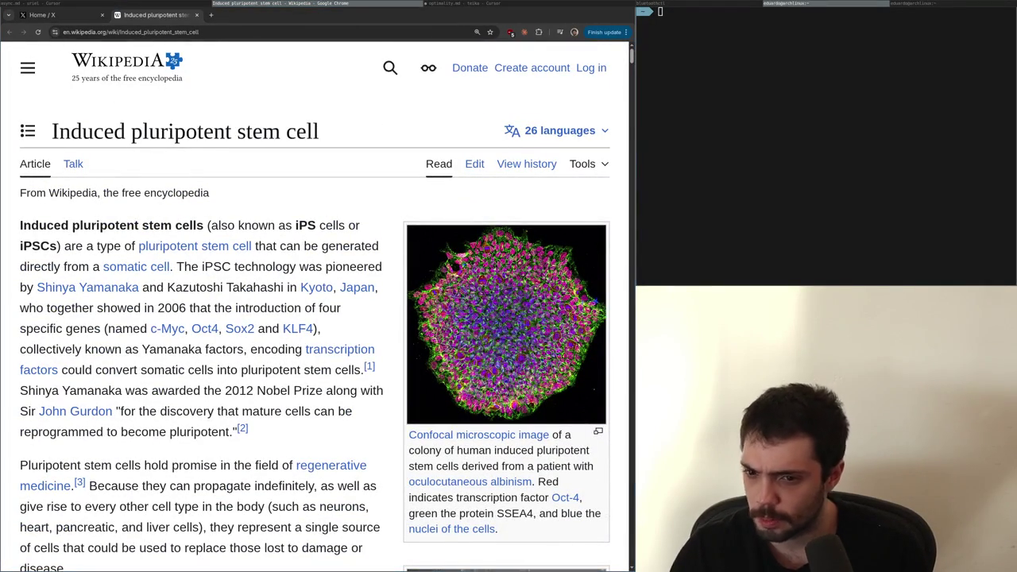
scroll(319, 289, down, 15)
scroll(318, 288, down, 15)
scroll(318, 294, up, 10)
scroll(319, 294, up, 10)
scroll(318, 294, down, 4)
scroll(319, 294, up, 8)
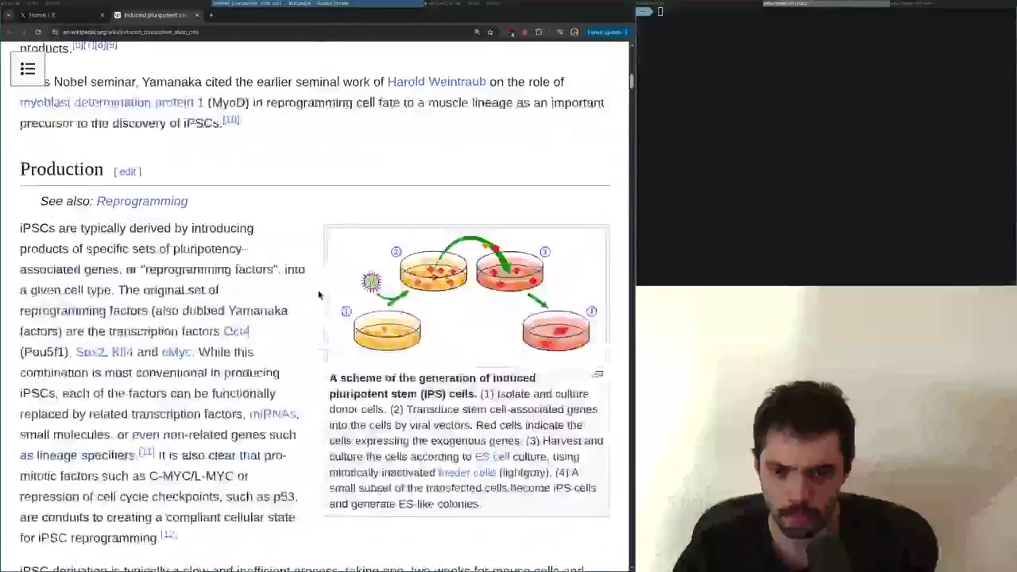
scroll(319, 294, up, 10)
mouse_move(319, 290)
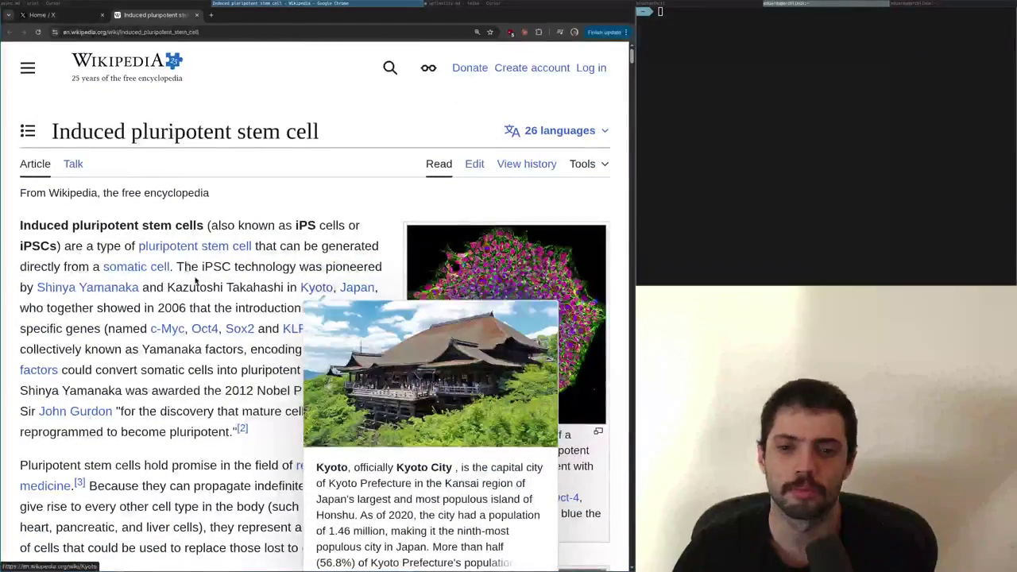
Select words in the intro's 2006 sentence, clear the selection, and return to the notes
double_click(222, 308)
double_click(203, 308)
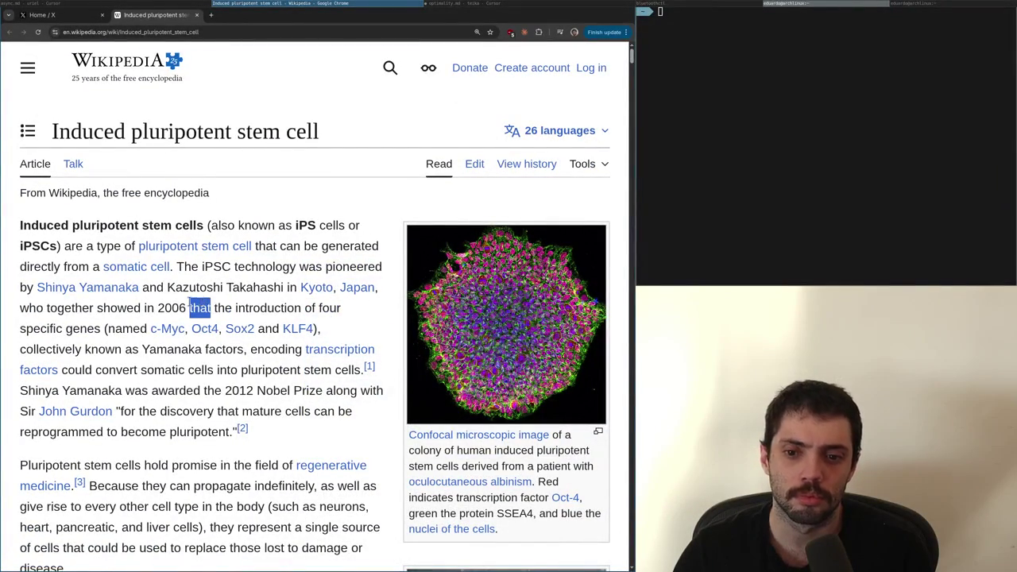
double_click(171, 308)
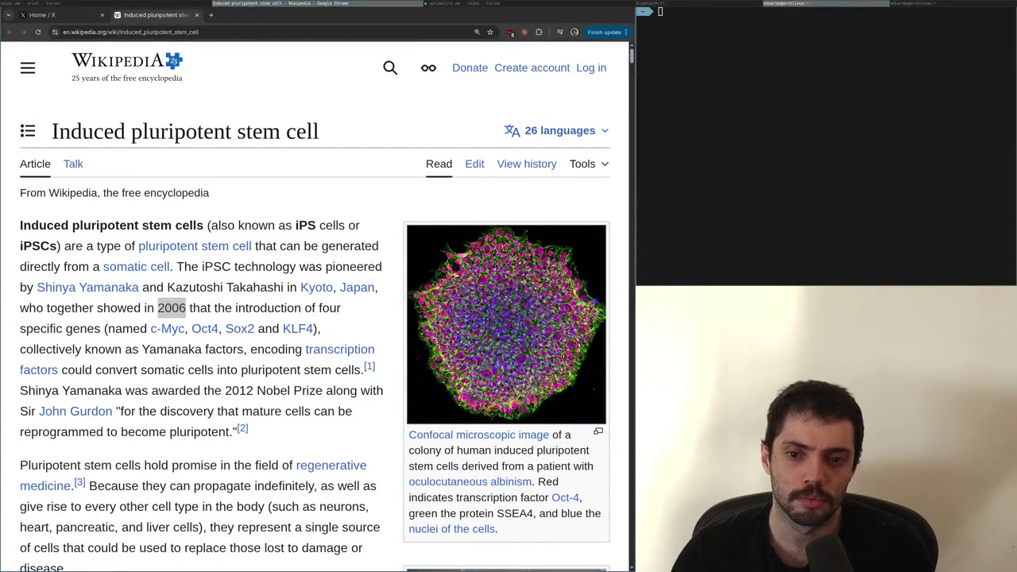
click(298, 287)
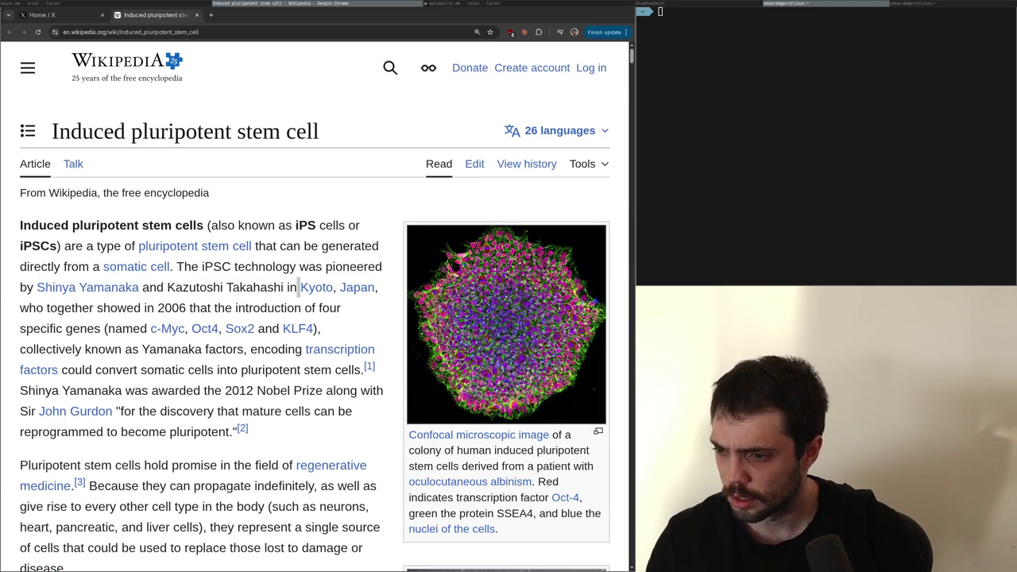
key(alt+Tab)
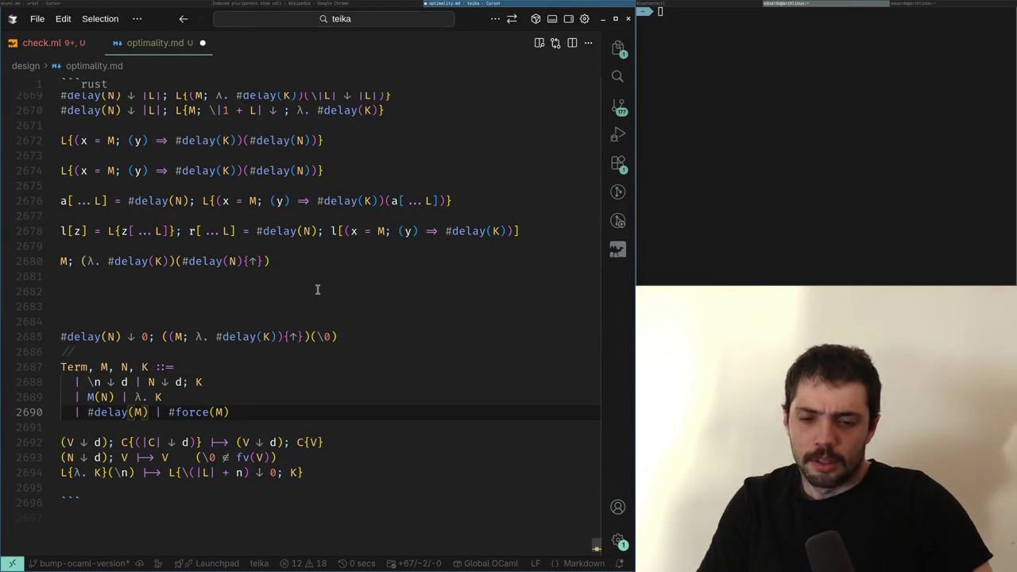
Compare check.ml with the notes, scrolling briefly in check.ml
key(Down)
key(ctrl+Tab)
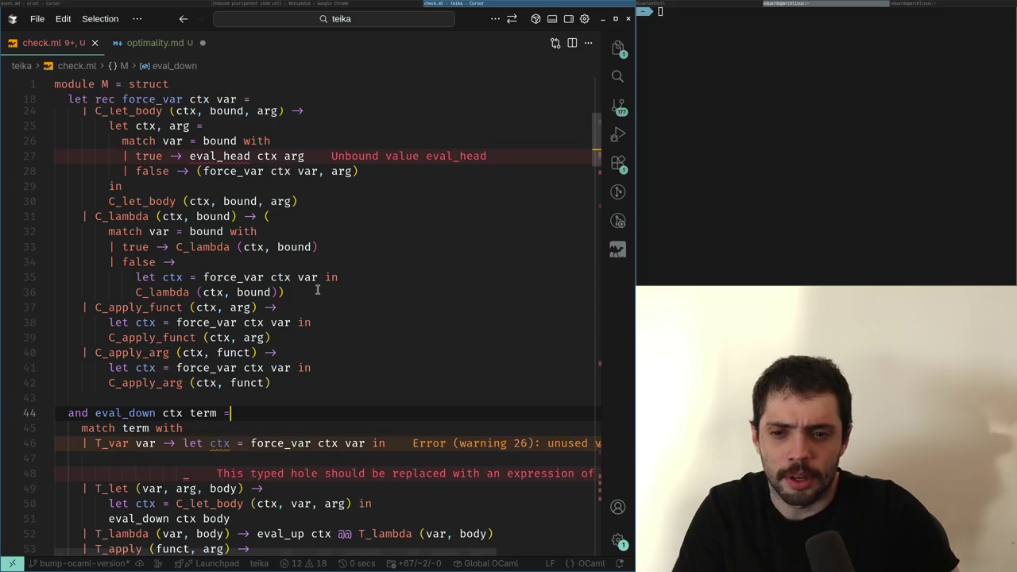
key(ctrl+Tab)
key(ctrl+Tab)
key(Up)
key(Up)
key(Up)
scroll(317, 289, down, 8)
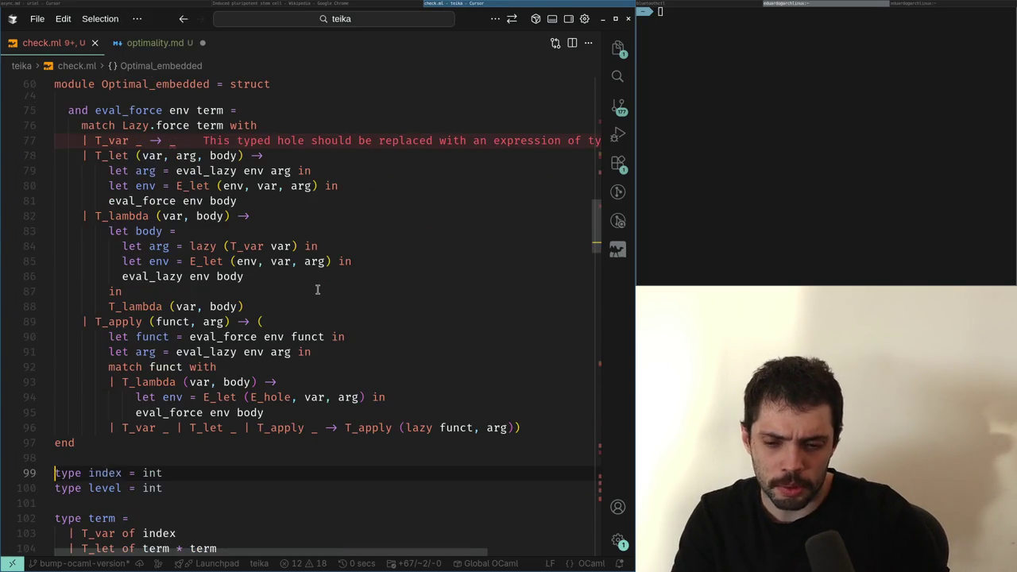
scroll(317, 289, up, 3)
key(ctrl+Tab)
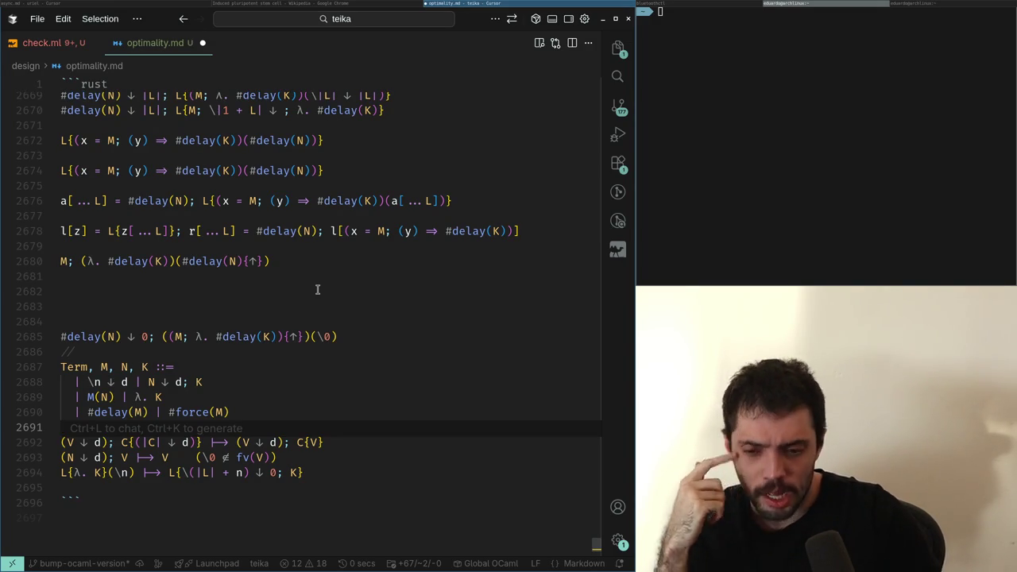
Insert a blank line after the #delay(N) grammar line, above the // comment
key(Down)
key(Down)
key(Down)
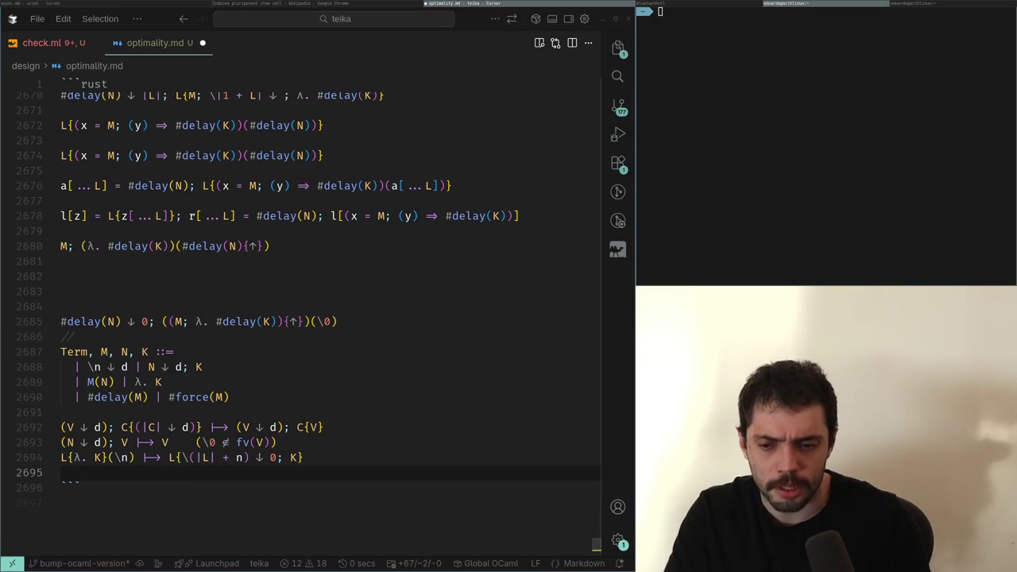
key(Up)
key(Up)
key(Up)
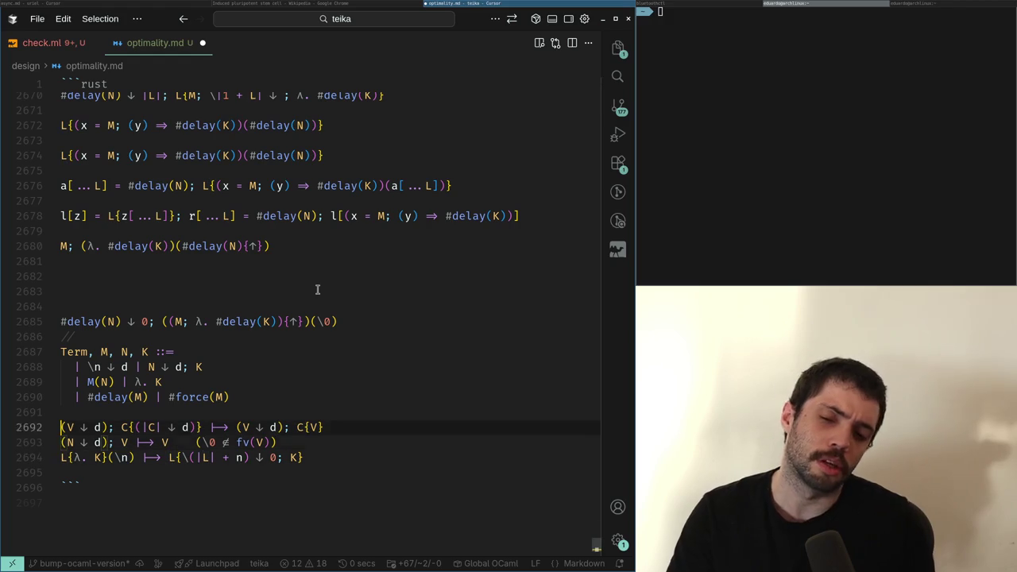
key(Right)
key(Right)
key(Right)
key(Up)
key(Up)
key(Up)
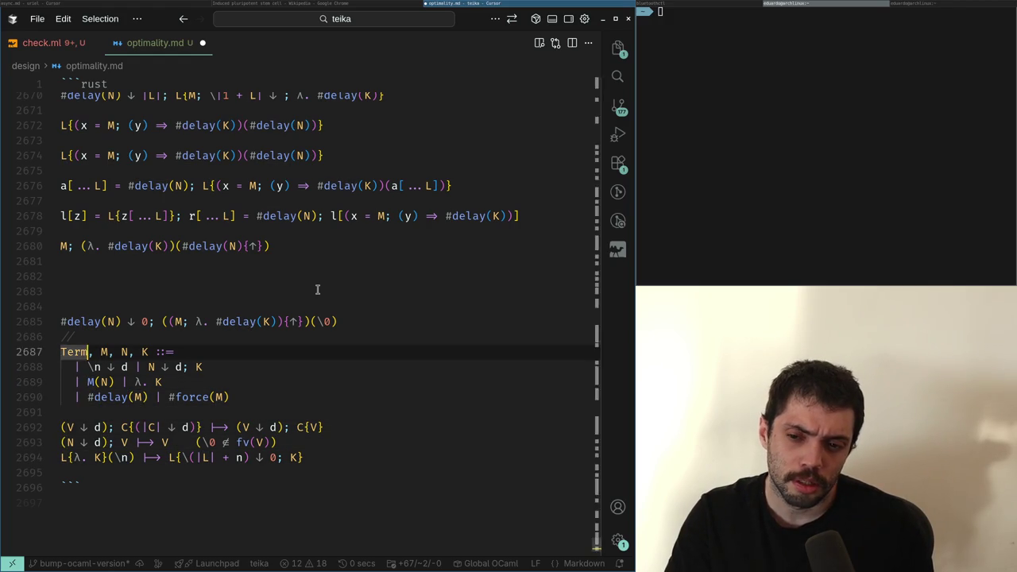
key(Down)
key(Return)
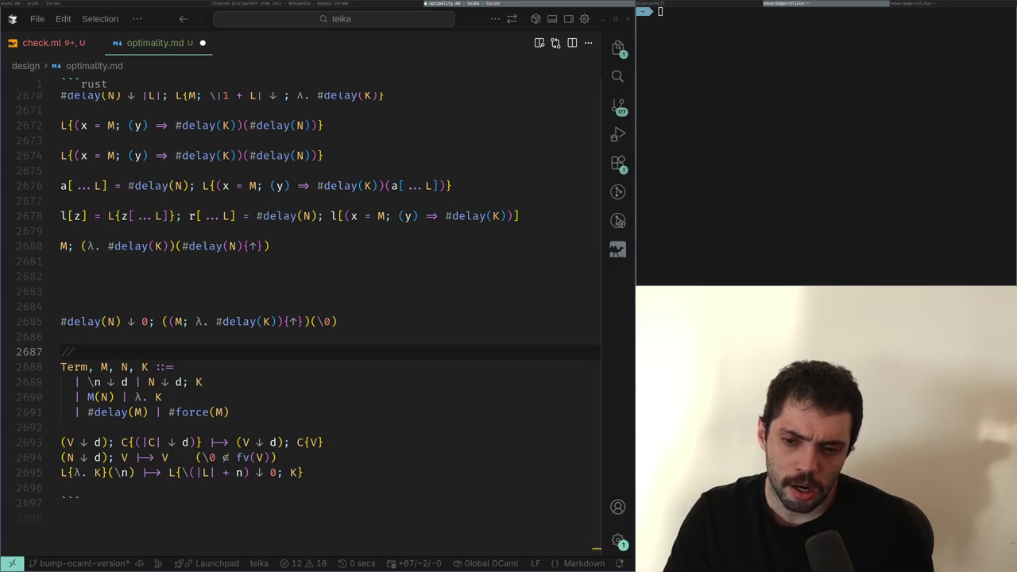
key(Down)
key(Down)
key(Down)
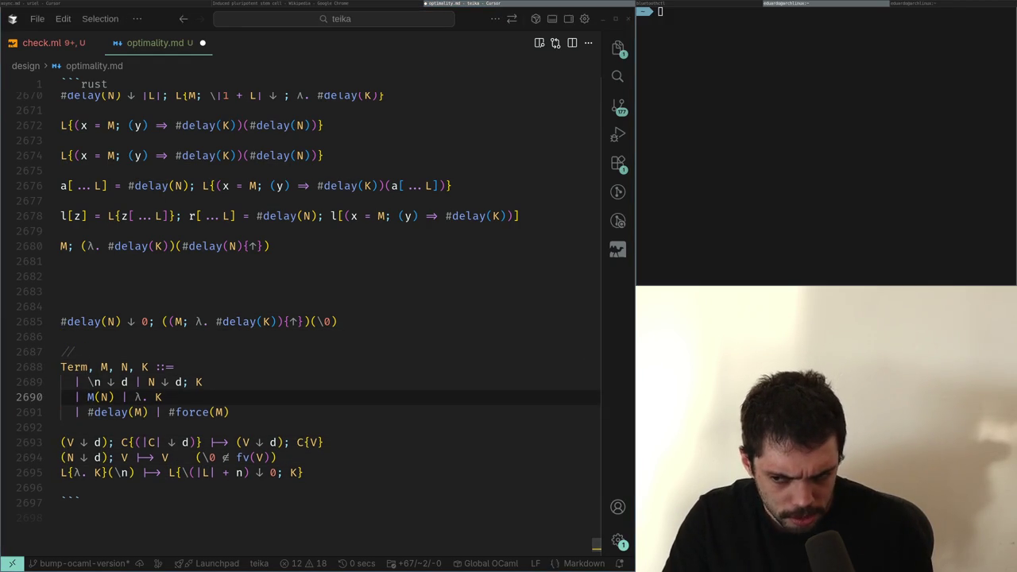
Add two blank lines after the last reduction rule, then switch to the Wikipedia article
key(alt+Tab)
key(alt+Tab)
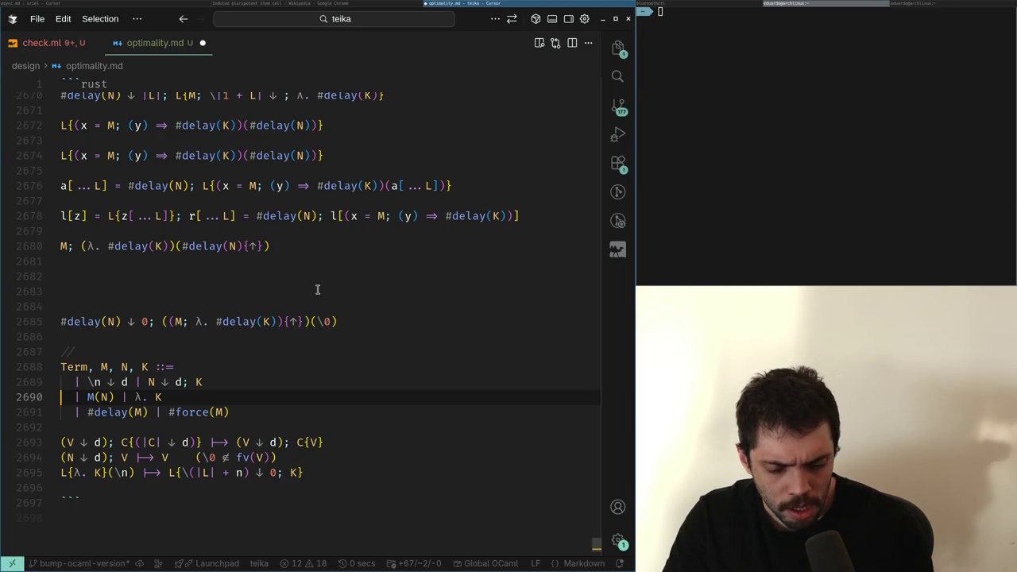
key(Down)
key(Down)
key(Down)
key(End)
key(Return)
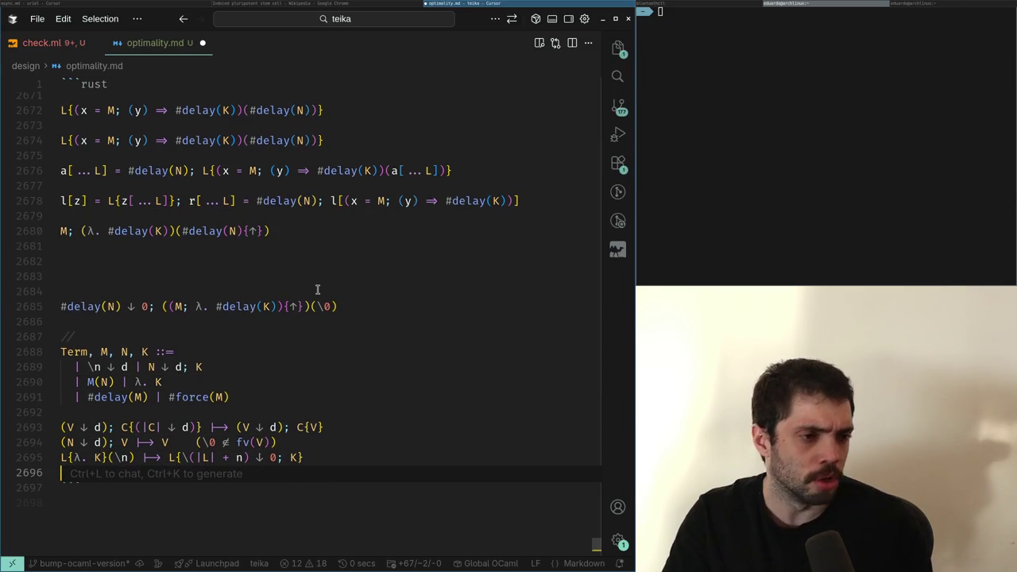
key(Return)
key(Up)
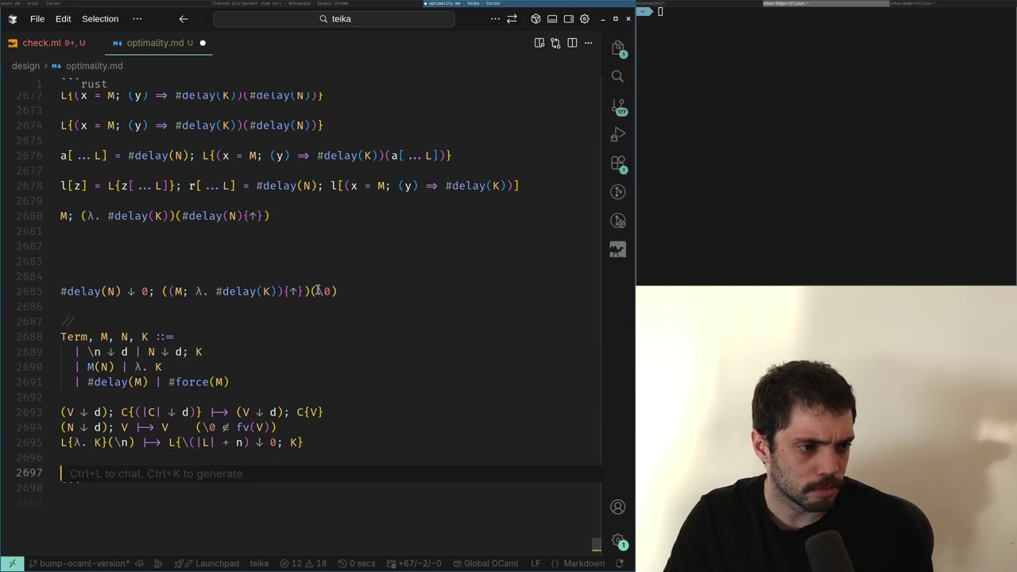
key(alt+Tab)
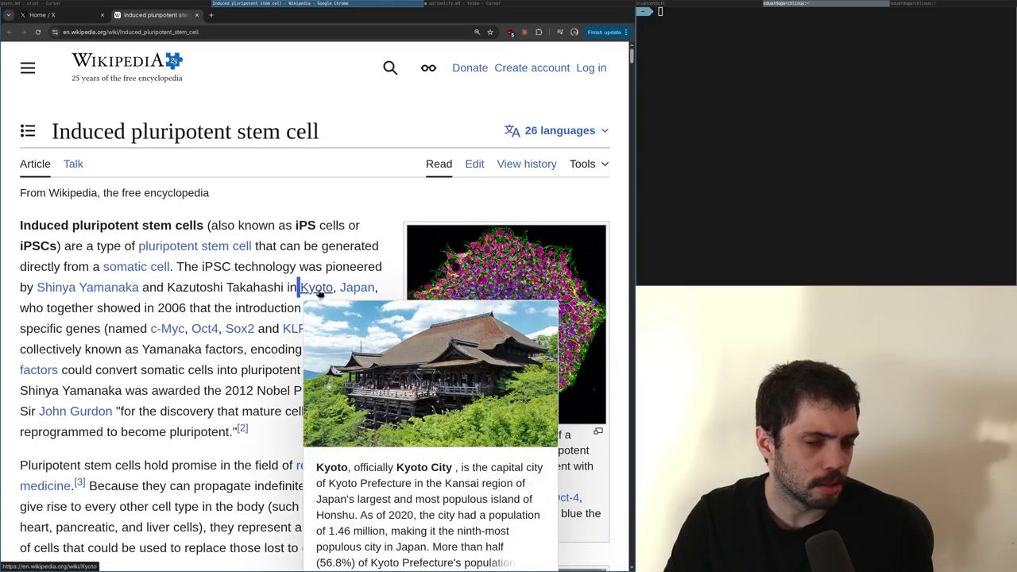
Skim the stem cell article down to First generation (mouse), then return to the notes
scroll(320, 292, down, 10)
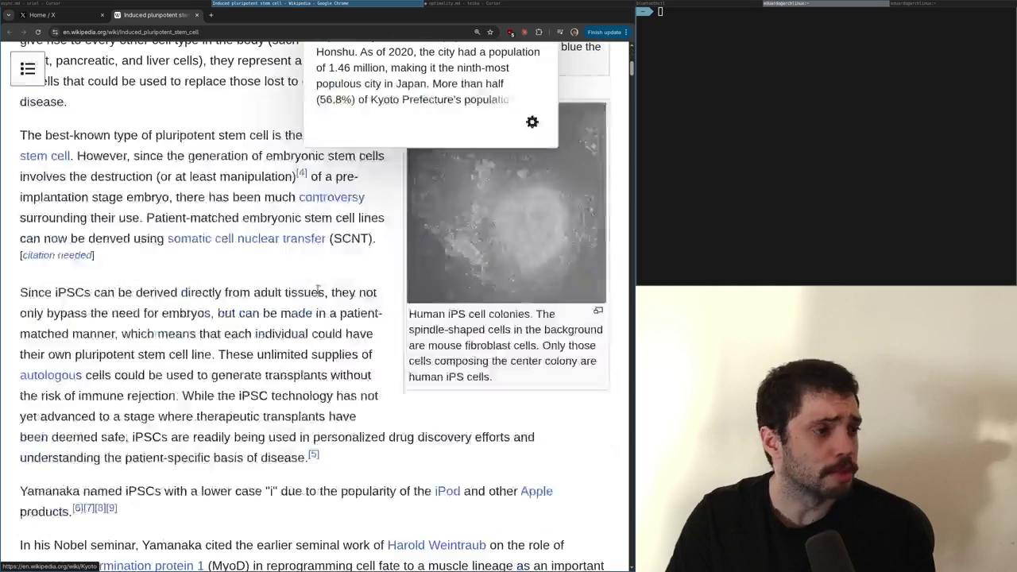
scroll(320, 292, up, 10)
scroll(320, 292, down, 1)
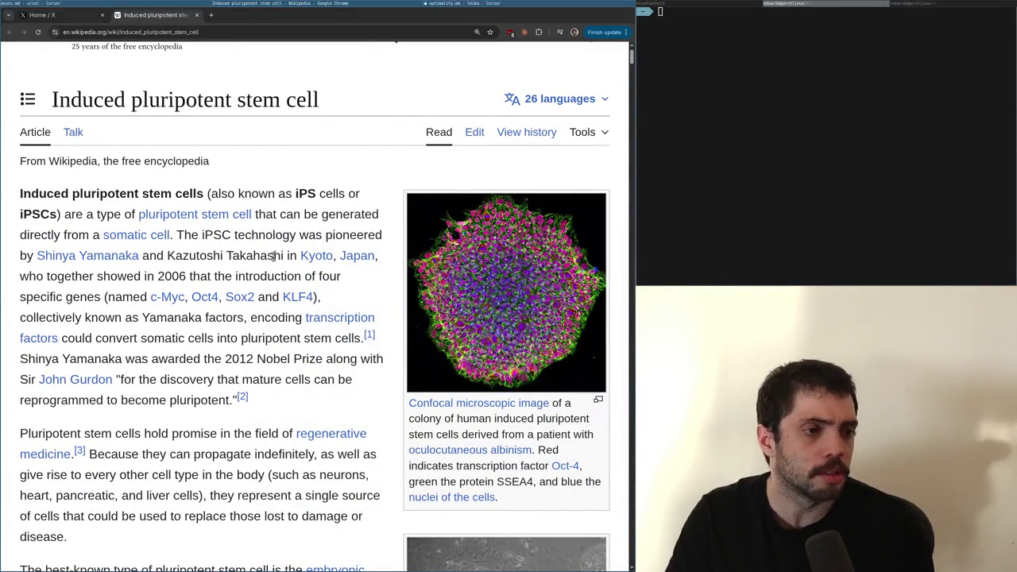
scroll(317, 293, down, 5)
scroll(318, 292, up, 5)
scroll(317, 291, up, 1)
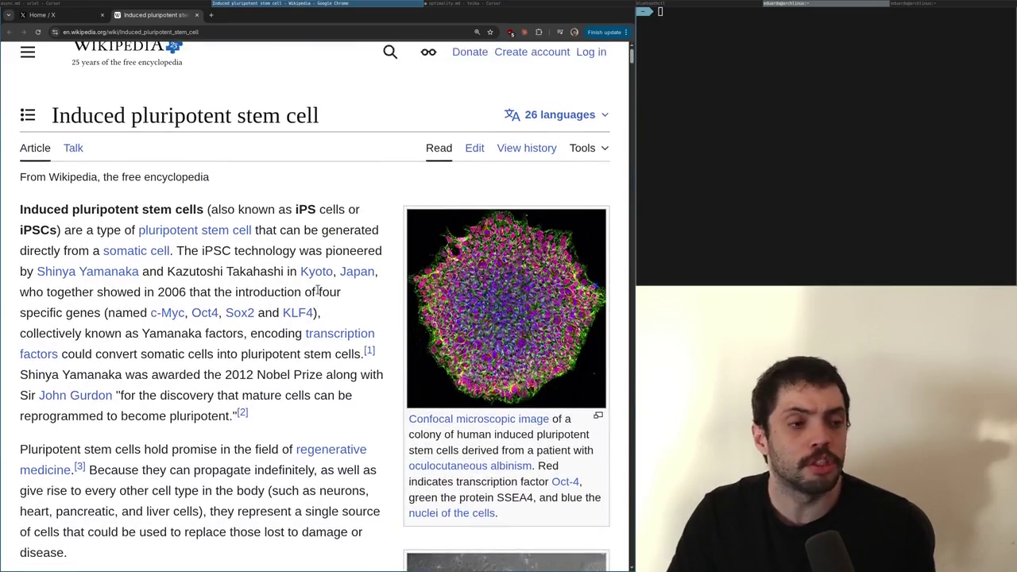
mouse_move(319, 293)
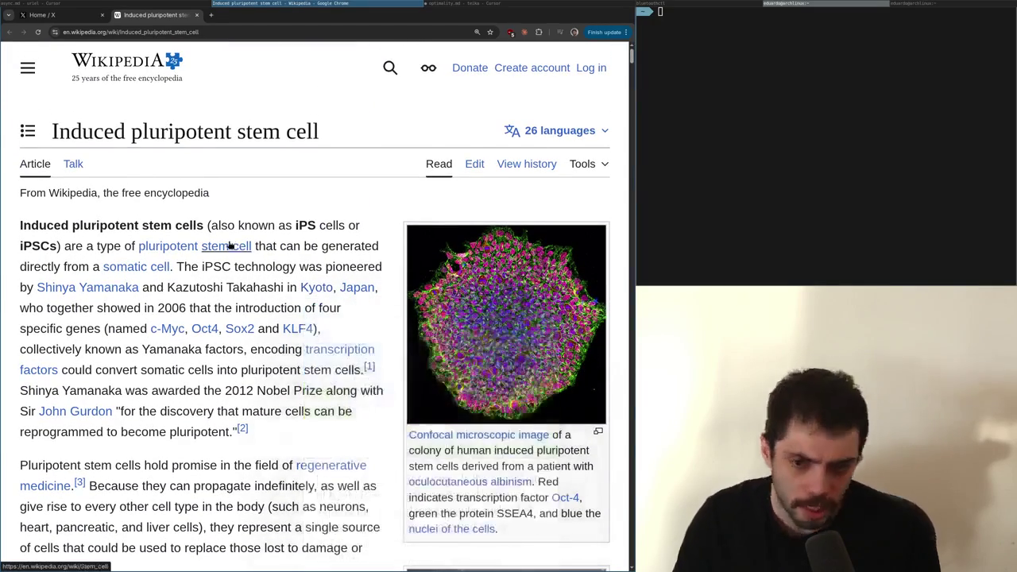
scroll(239, 280, down, 5)
scroll(239, 279, down, 5)
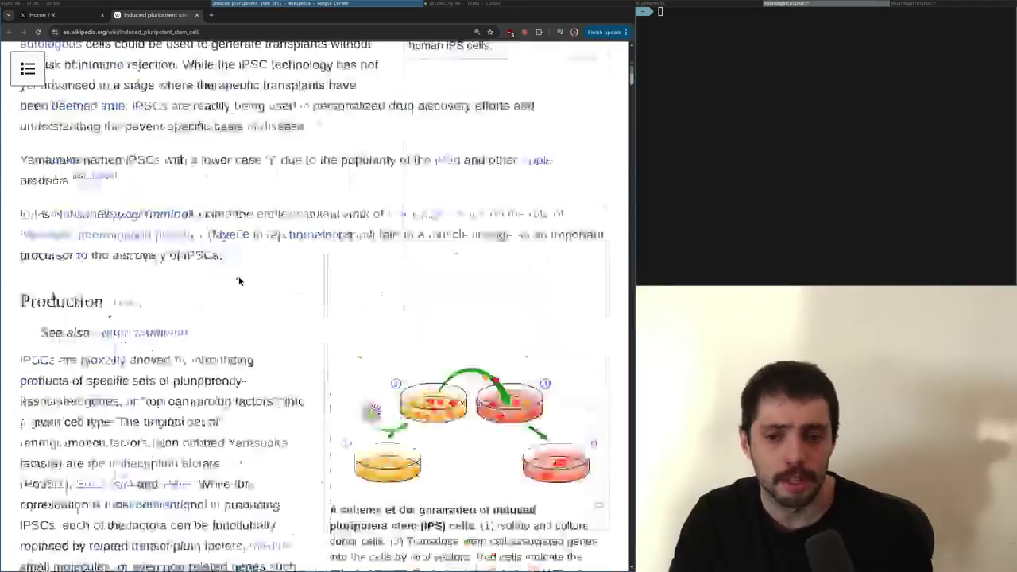
scroll(239, 280, up, 5)
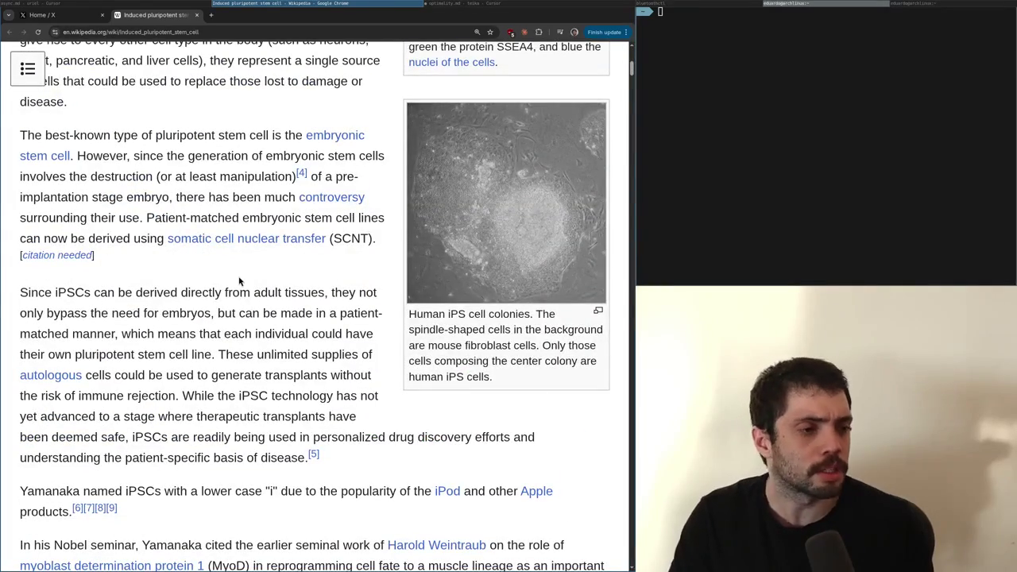
scroll(240, 279, up, 5)
scroll(239, 280, down, 9)
scroll(239, 279, up, 9)
scroll(240, 279, down, 9)
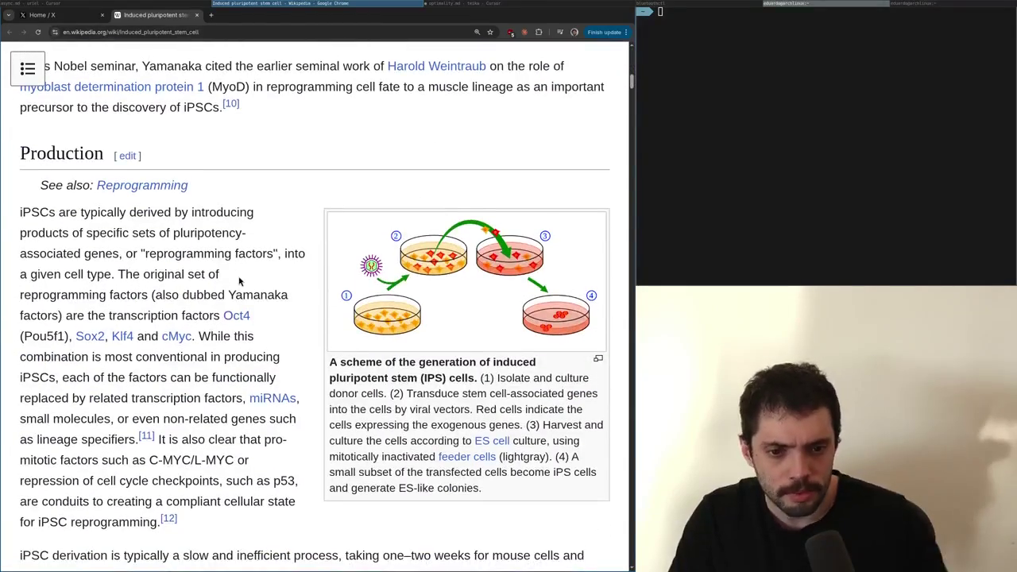
scroll(239, 279, down, 5)
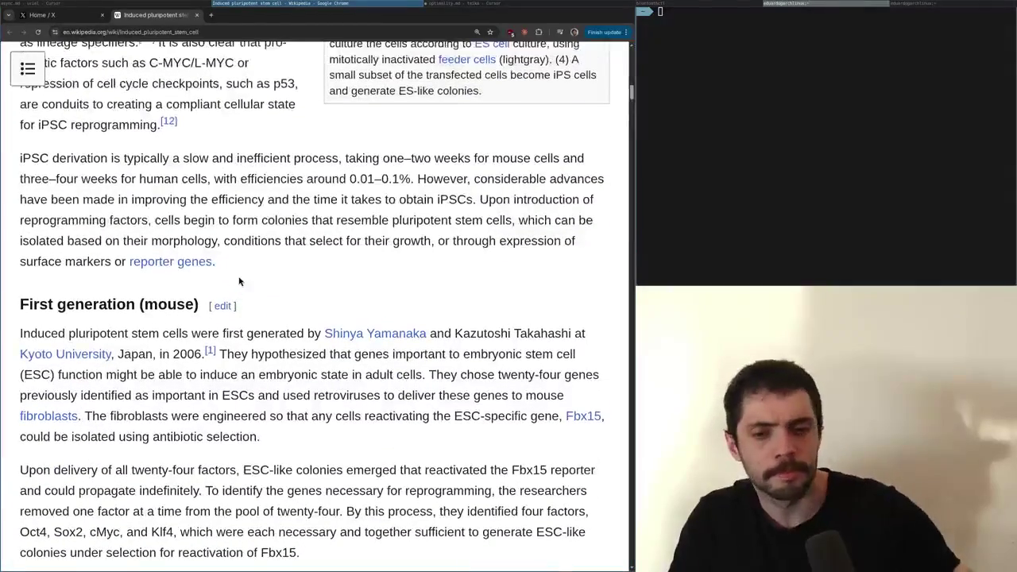
key(alt+Tab)
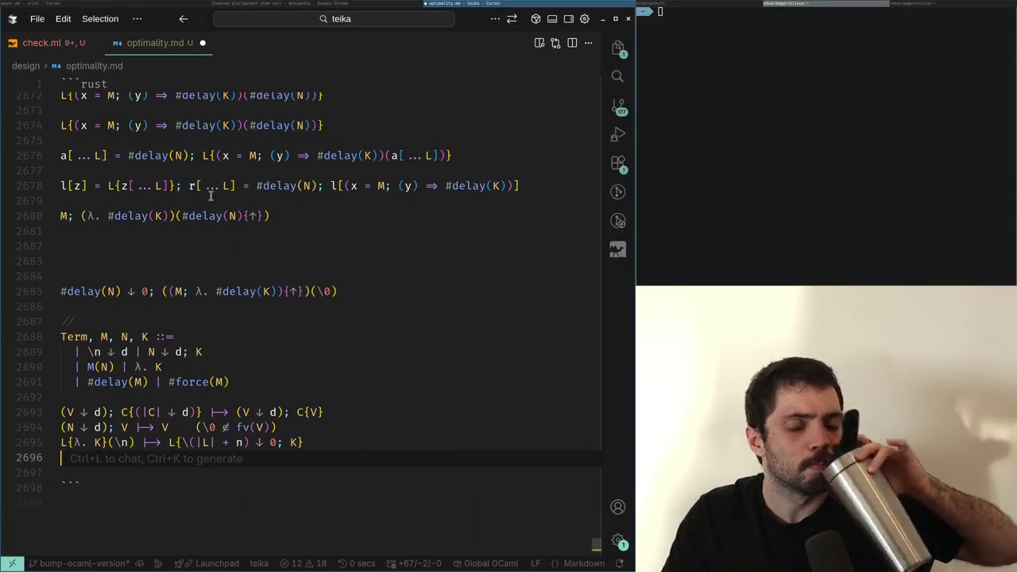
Insert another blank line below the reduction rules, then review the (N ↓ d); V rule
key(Up)
key(Up)
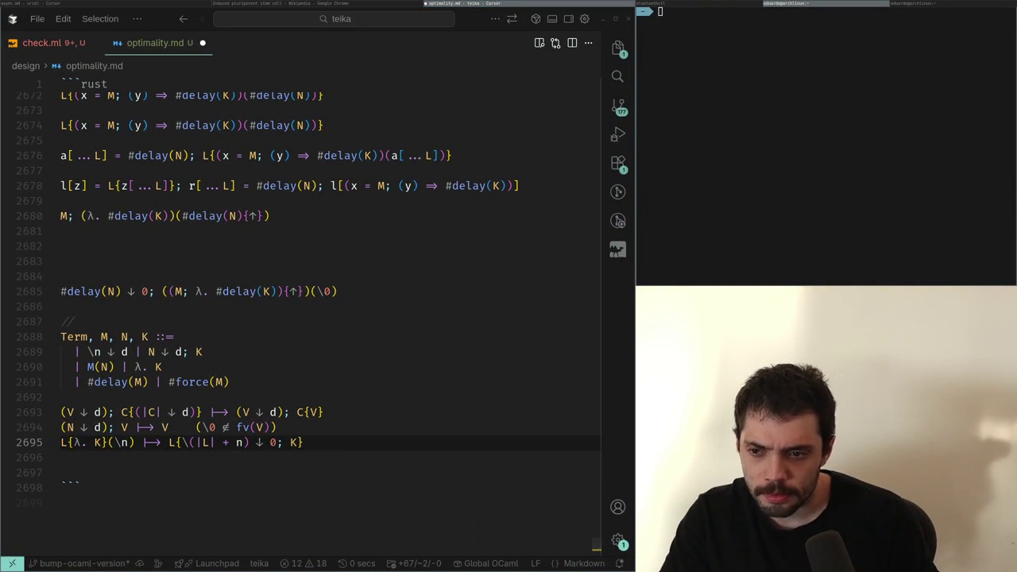
key(Down)
key(Return)
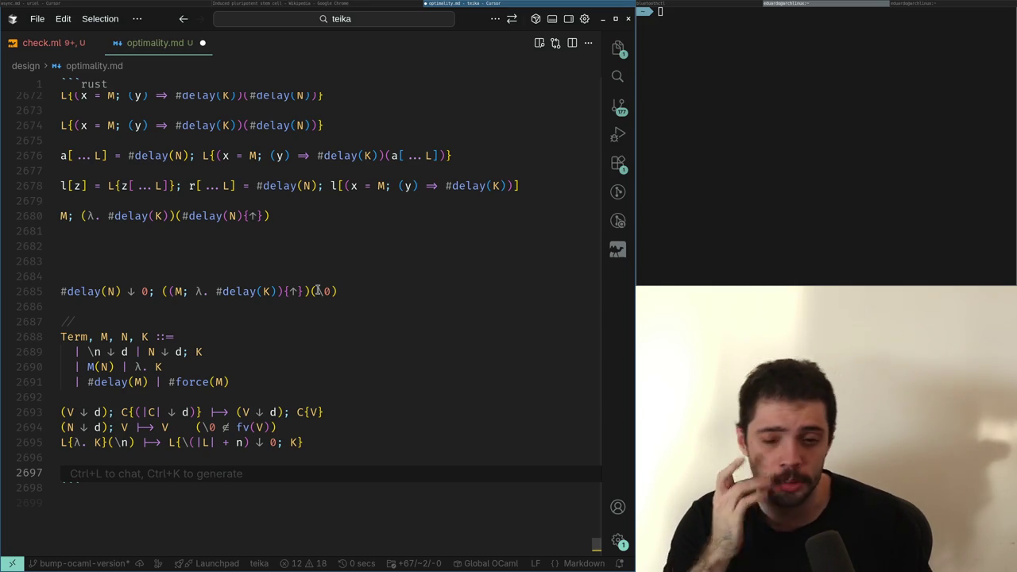
key(Up)
key(Up)
key(ctrl+Right)
key(ctrl+Right)
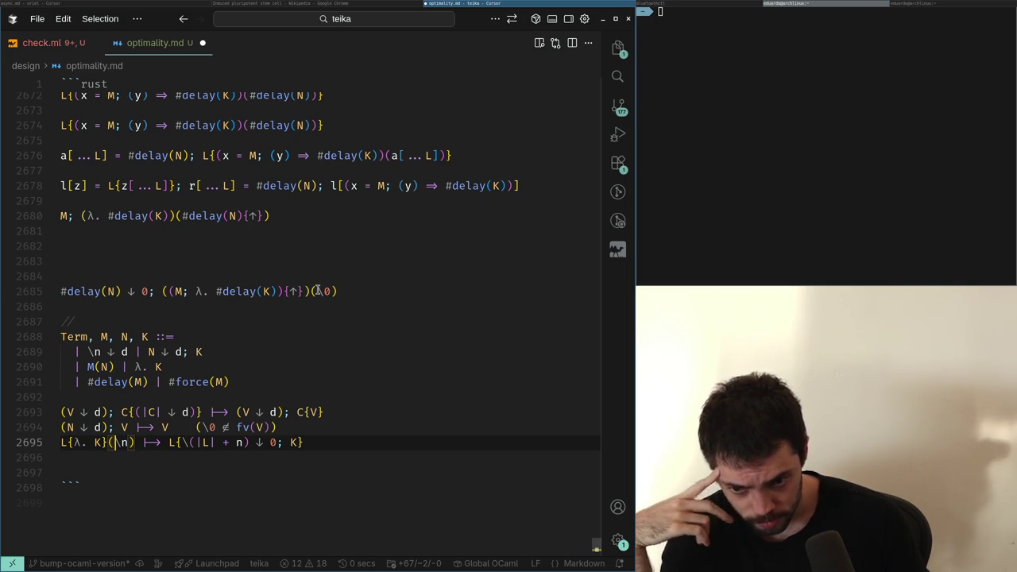
key(Up)
key(Up)
key(Down)
key(Down)
key(Up)
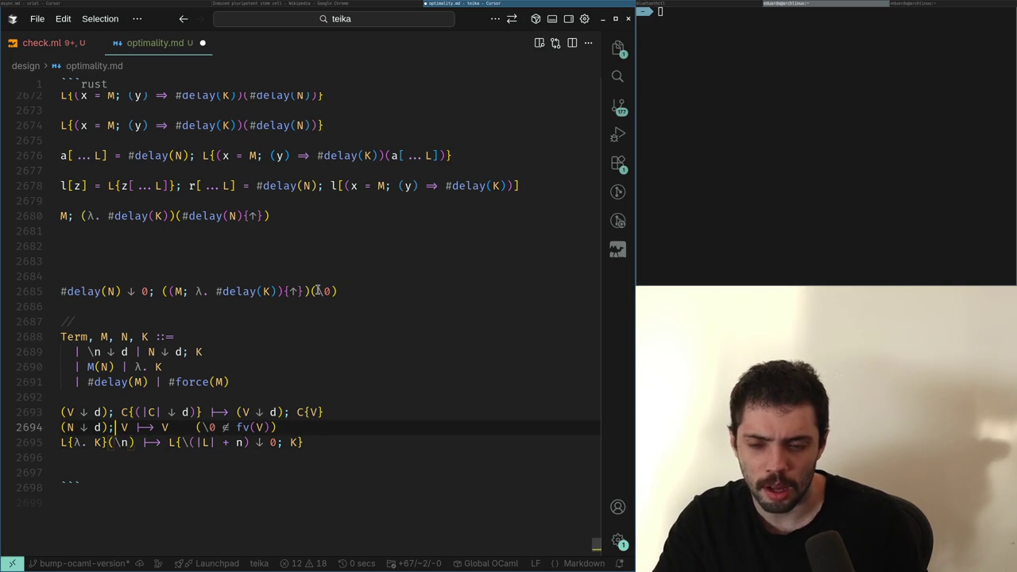
key(Up)
key(Up)
key(Up)
key(Down)
key(Down)
key(Down)
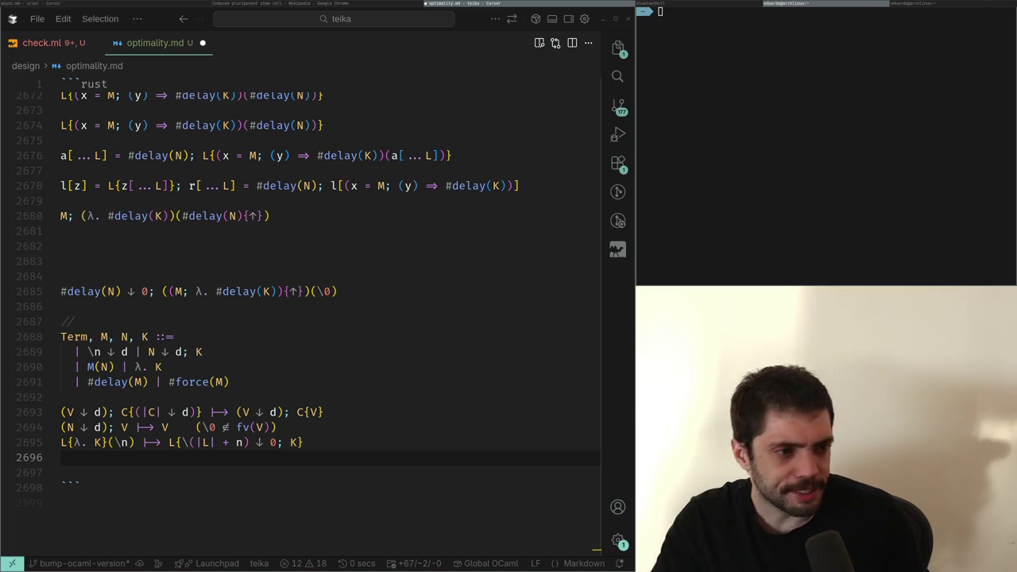
Run bluetoothctl in the terminal to list nearby devices, then return to the article
text(bluetoothctl)
key(Return)
key(super+Left)
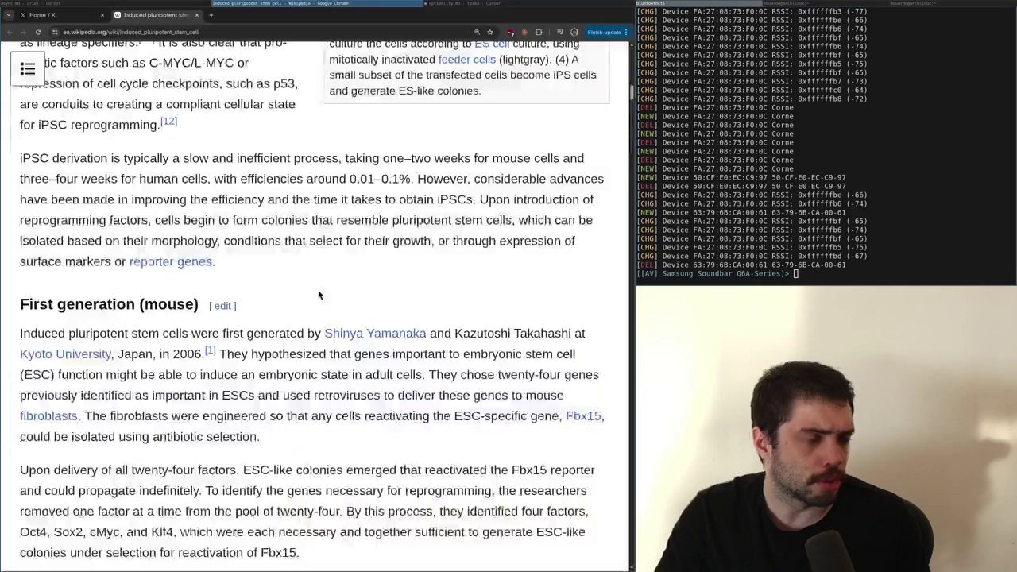
Scroll the stem cell article back up to its intro, then return to optimality.md in Cursor
scroll(320, 294, up, 5)
scroll(320, 294, up, 5)
scroll(318, 296, down, 10)
scroll(319, 296, up, 10)
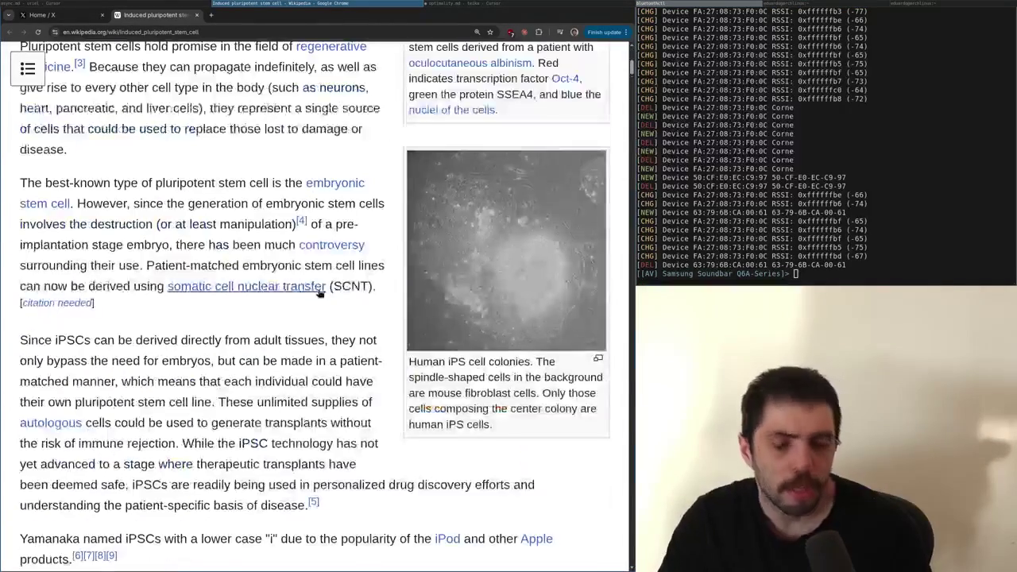
mouse_move(319, 293)
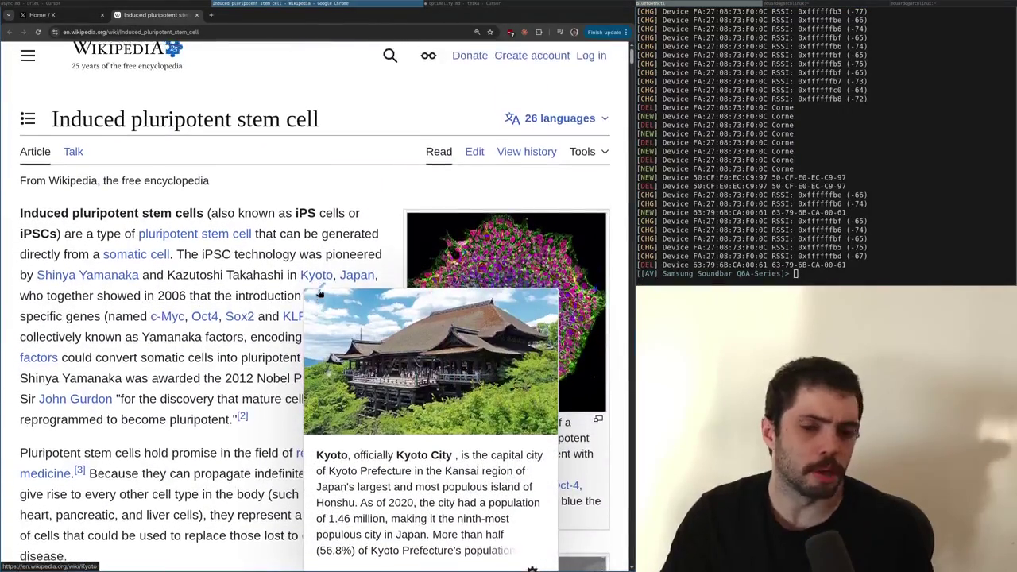
key(alt+Tab)
key(alt+Tab)
key(alt+Tab)
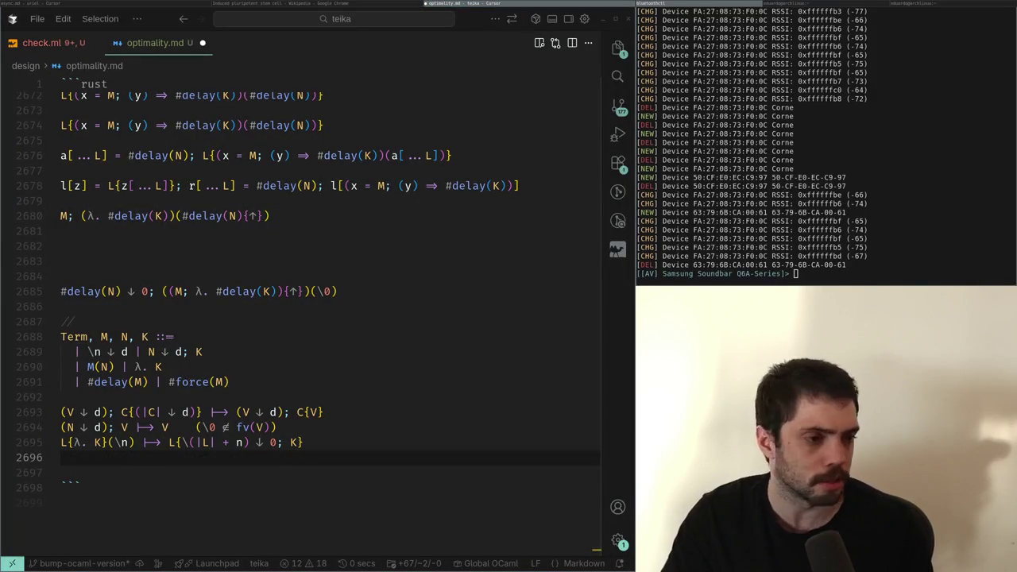
Save optimality.md and bring the stem cell Wikipedia article back to the front
key(alt+Tab)
key(alt+Tab)
key(ctrl+s)
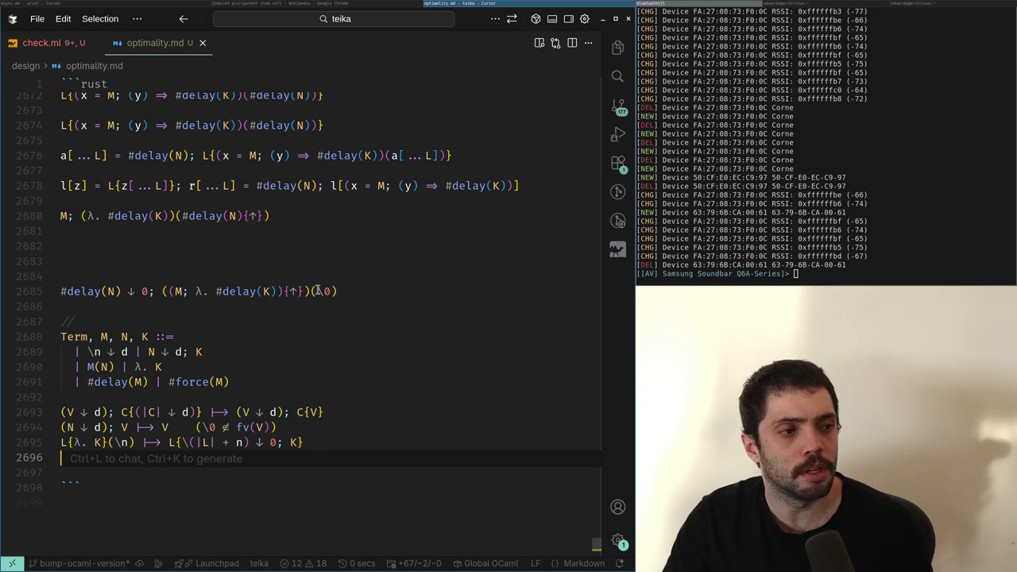
key(alt+Tab)
key(alt+Tab)
key(alt+Tab)
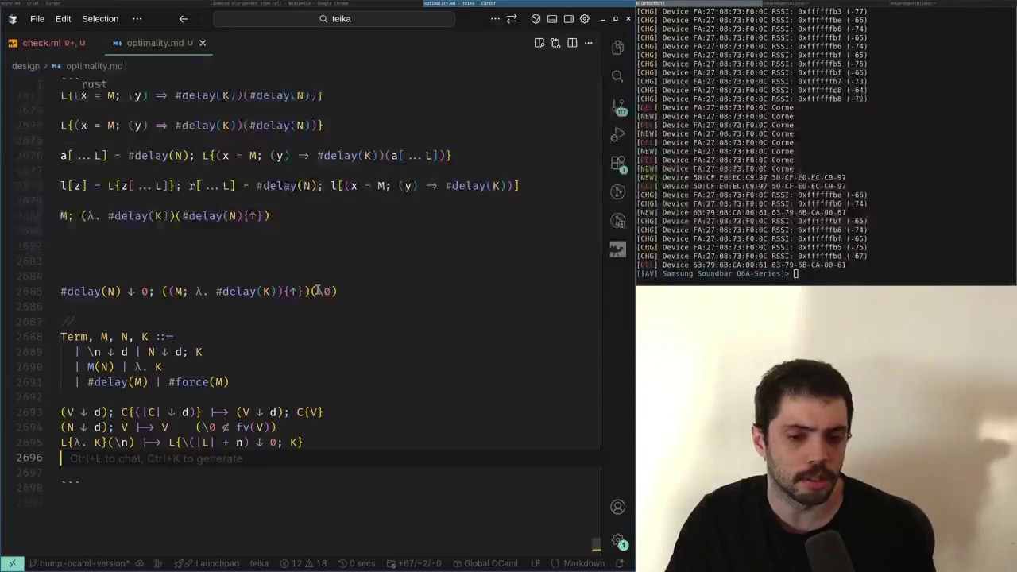
key(alt+Tab)
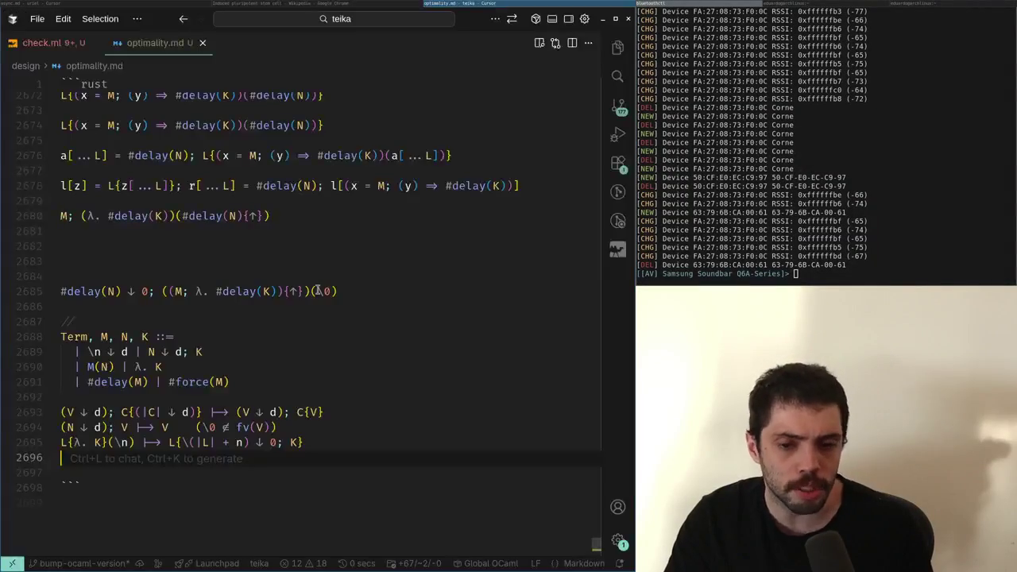
key(alt+Tab)
scroll(317, 291, down, 15)
scroll(317, 291, up, 15)
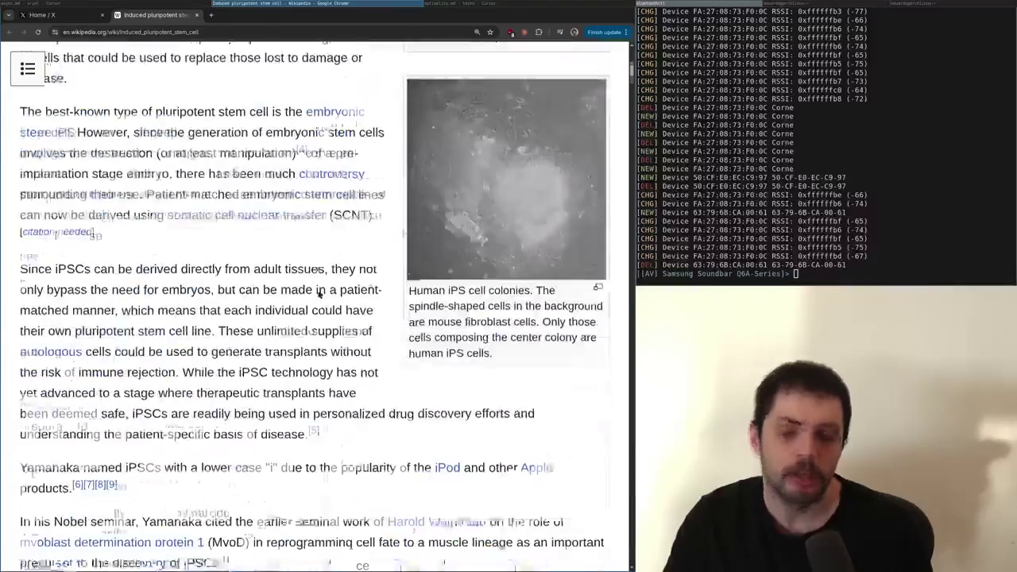
scroll(320, 294, down, 1)
scroll(319, 294, up, 1)
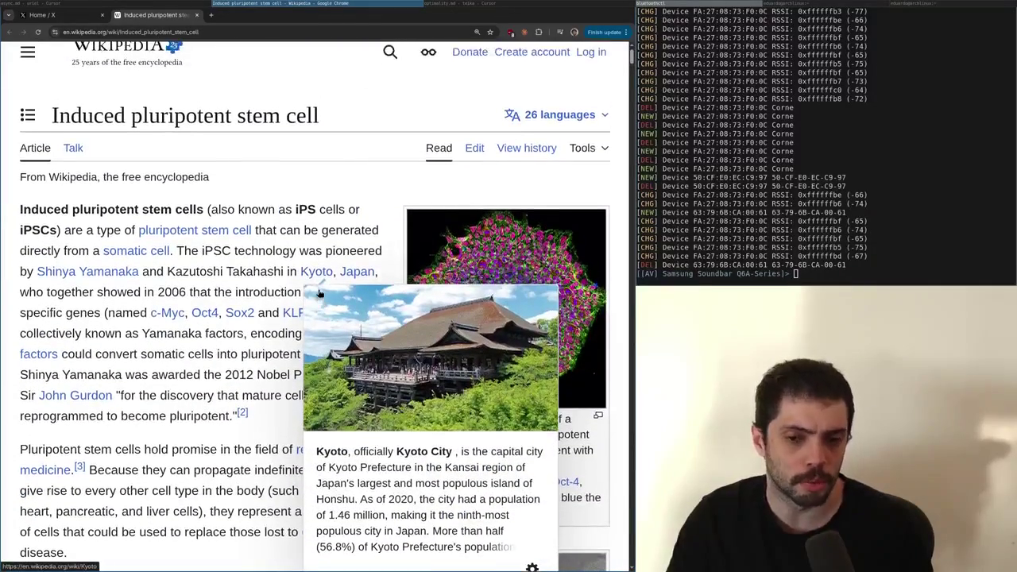
double_click(244, 271)
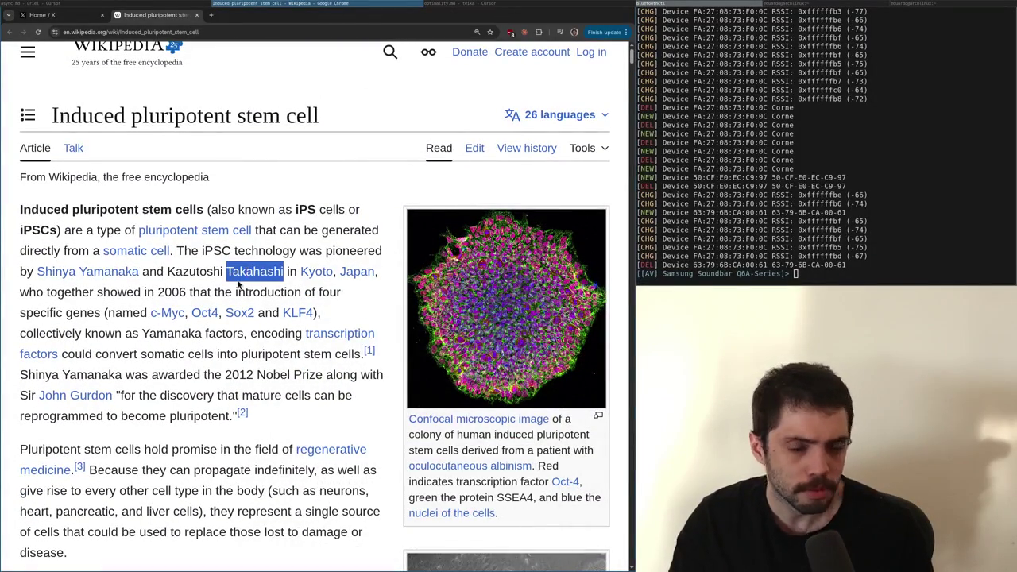
click(318, 291)
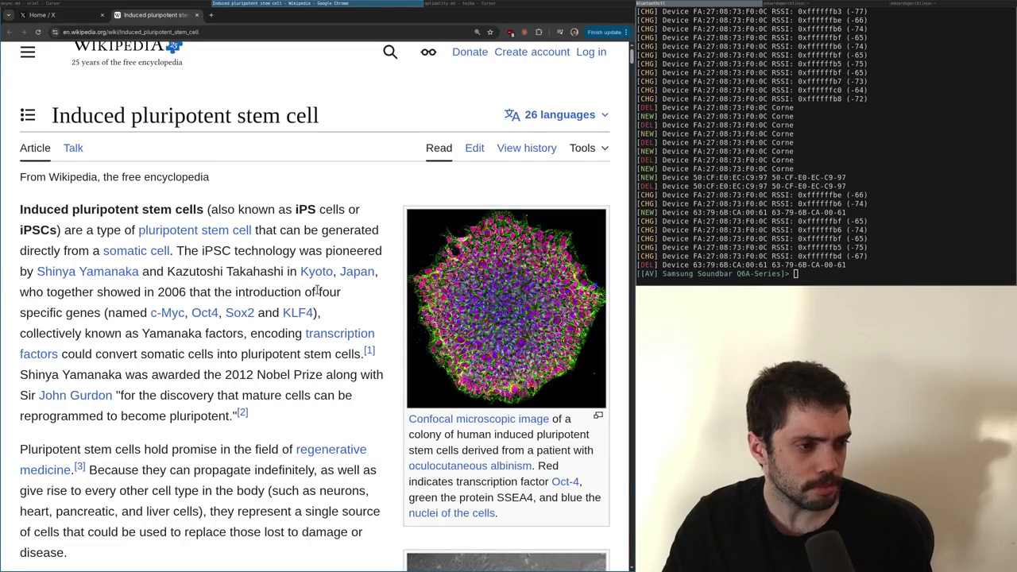
scroll(318, 291, down, 10)
scroll(318, 294, up, 10)
key(alt+Tab)
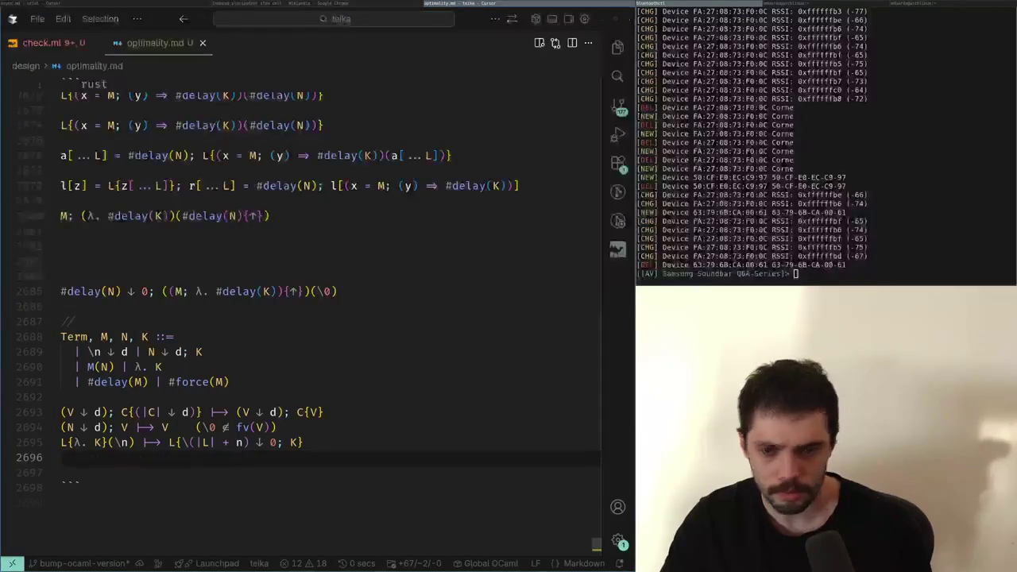
key(alt+Tab)
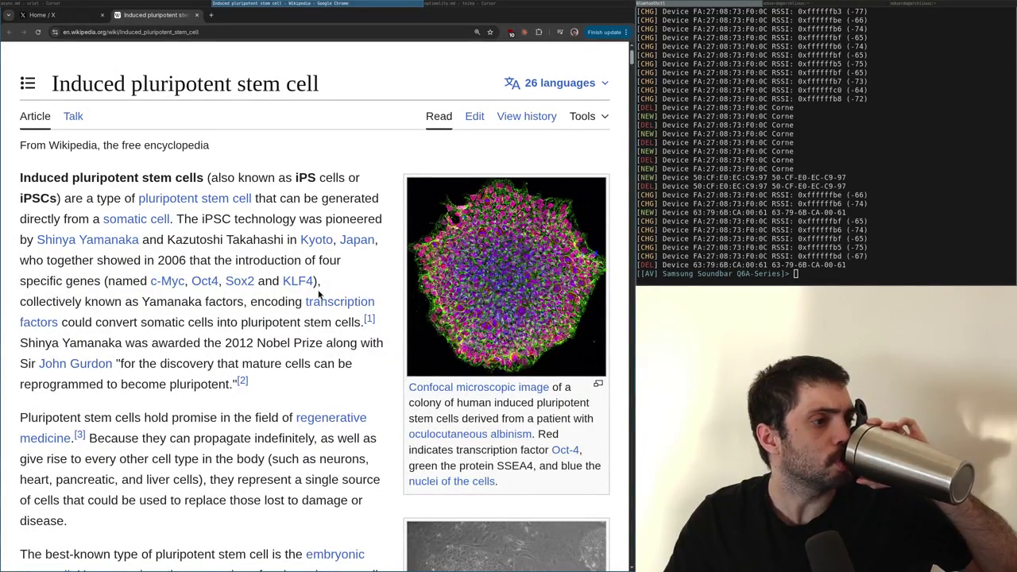
scroll(319, 294, down, 2)
mouse_move(319, 294)
scroll(318, 294, down, 3)
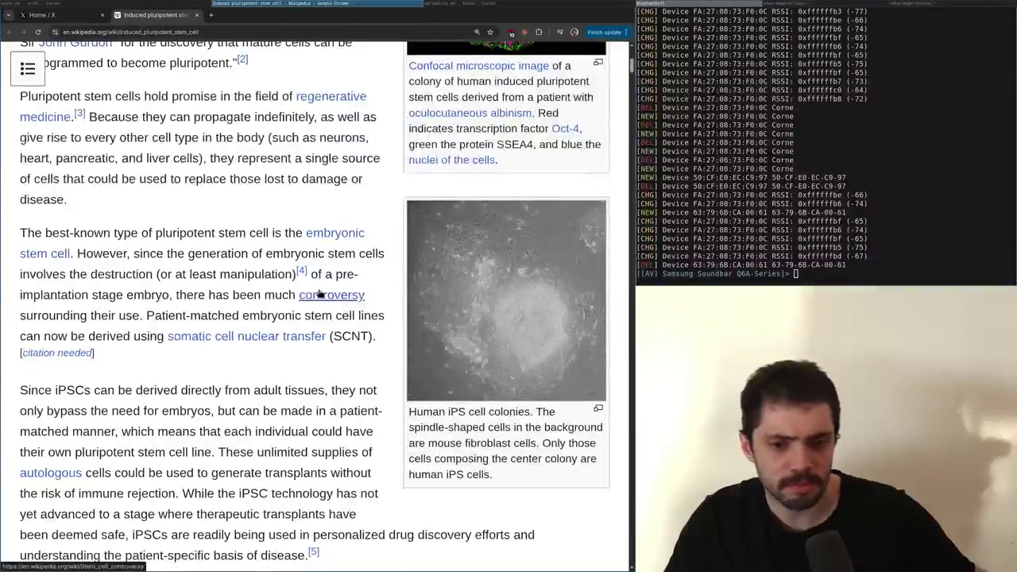
scroll(318, 294, up, 4)
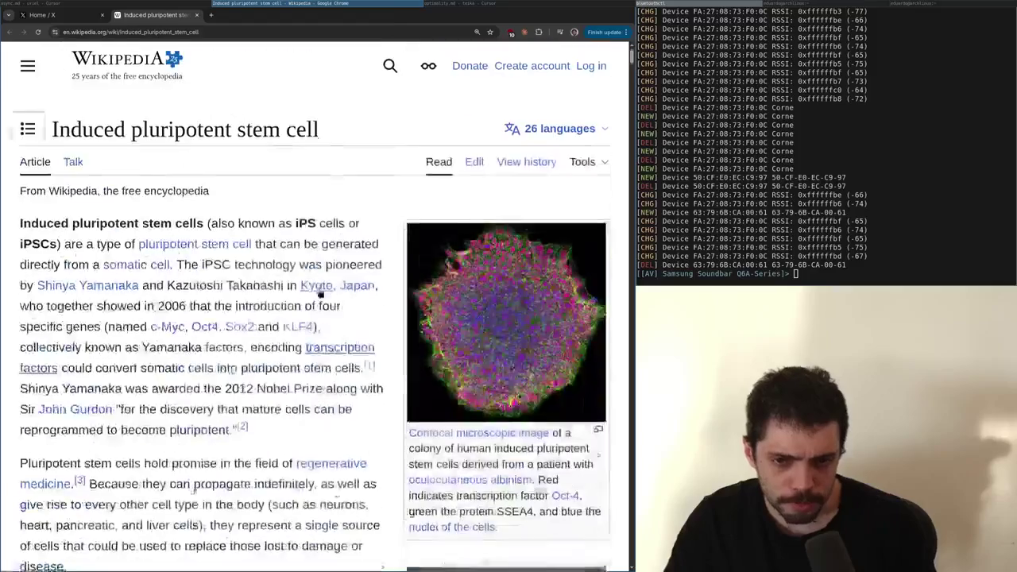
scroll(318, 294, up, 10)
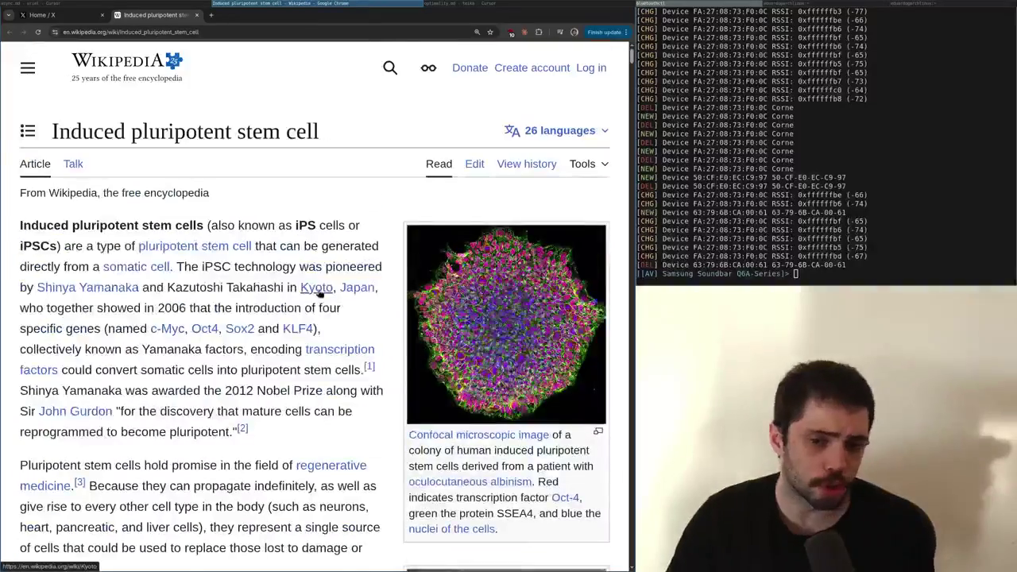
scroll(319, 294, down, 6)
scroll(318, 291, up, 6)
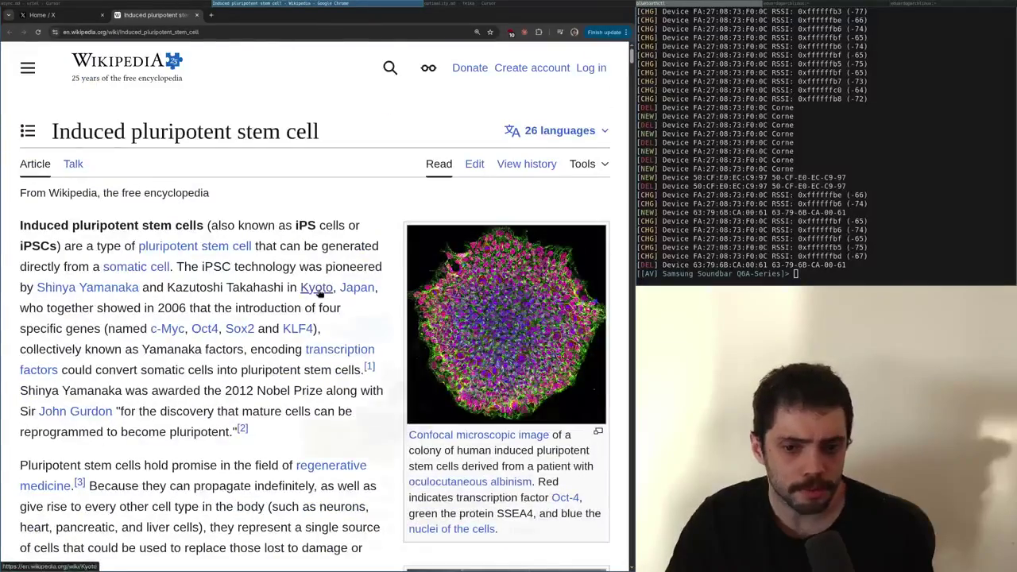
scroll(318, 290, down, 11)
scroll(319, 294, up, 10)
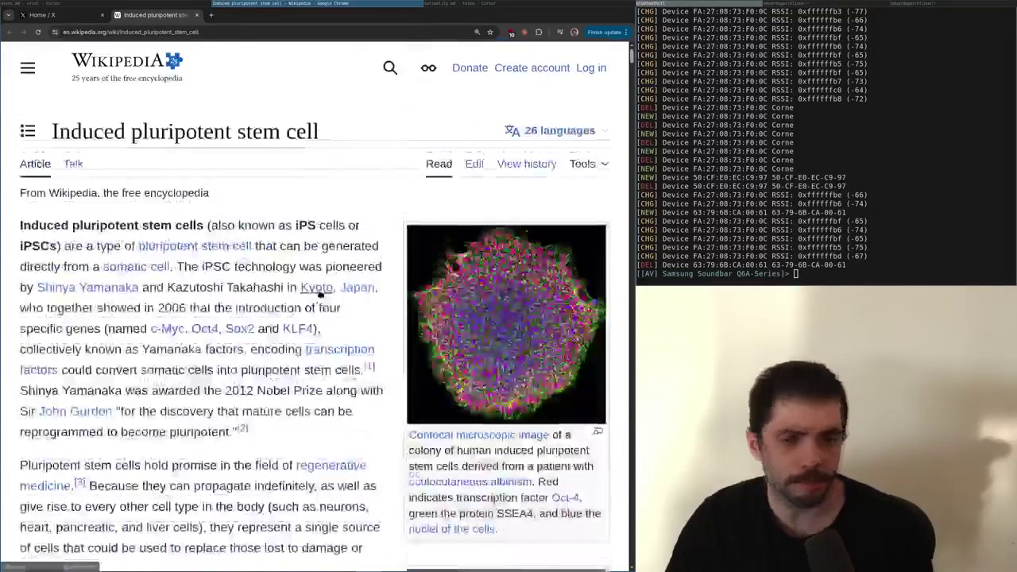
scroll(318, 291, down, 6)
scroll(317, 291, up, 2)
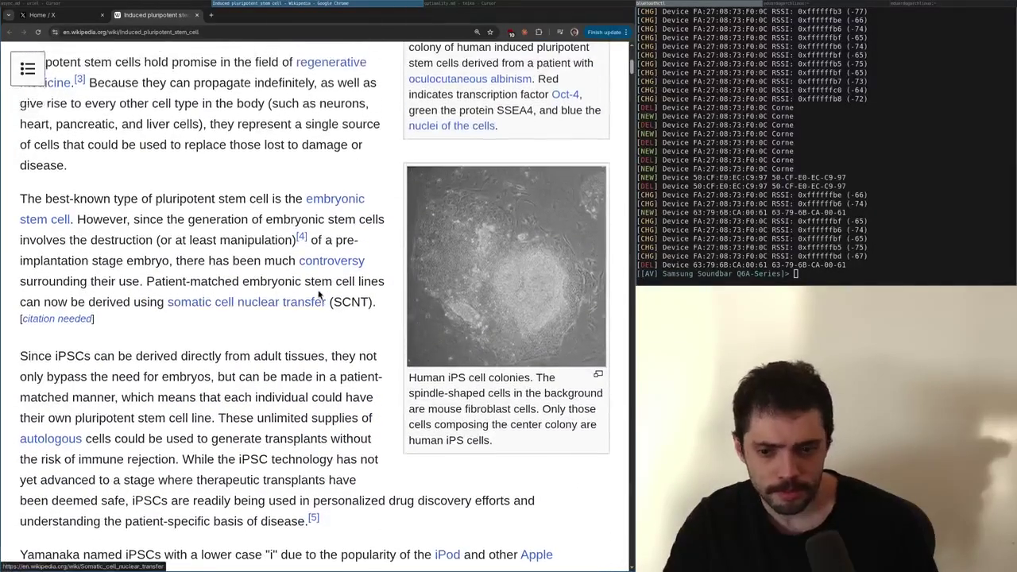
scroll(319, 294, up, 3)
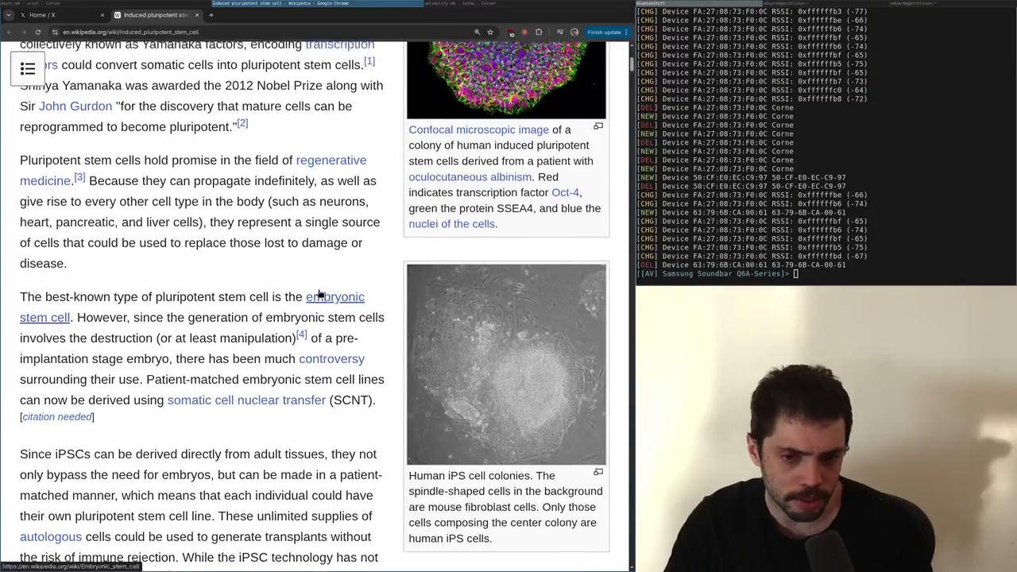
scroll(319, 294, up, 5)
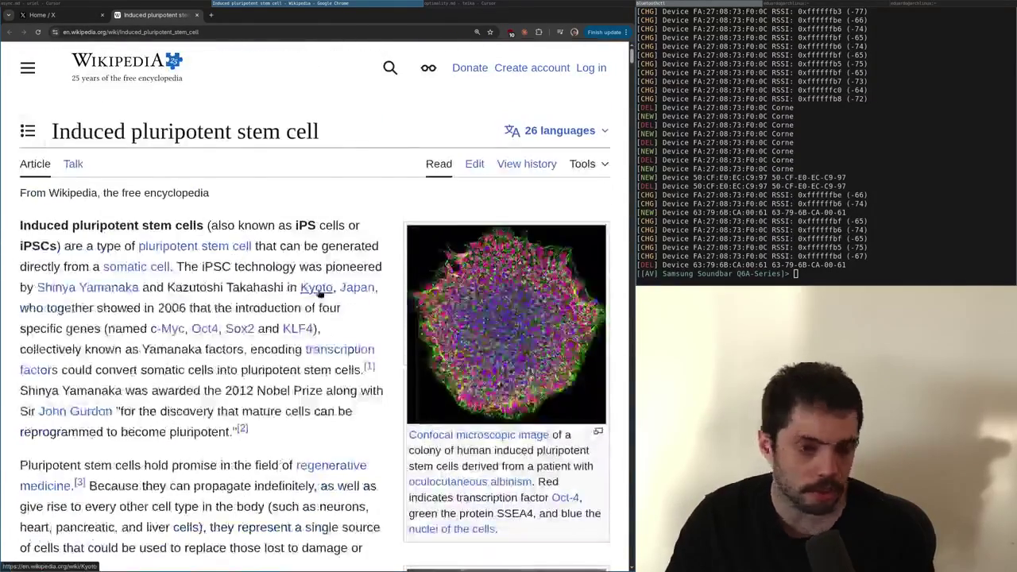
scroll(318, 290, down, 8)
scroll(290, 350, up, 12)
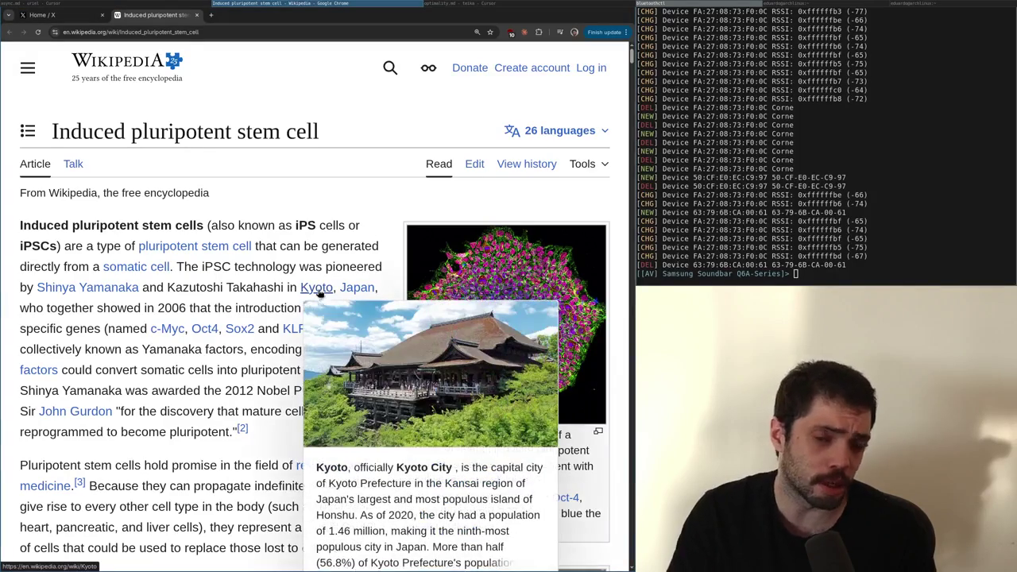
key(alt+Tab)
On a new line below the reduction rules, write the definition f = (x, y) ⇒ x;
key(Return)
text((x, y) ⇒ x)
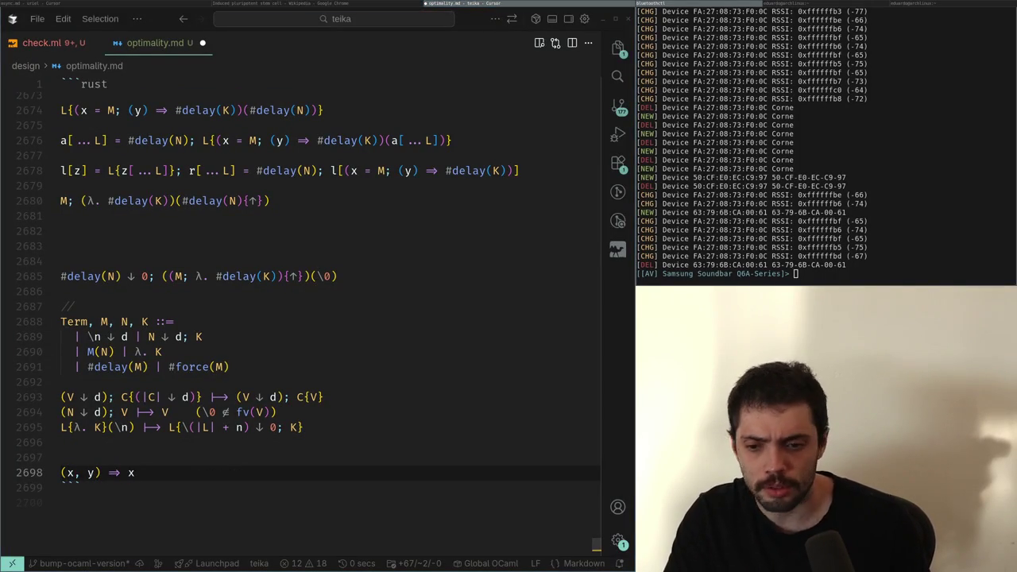
key(alt+Tab)
key(alt+Tab)
key(Home)
text(f =)
key(End)
text(;)
key(Left)
key(Left)
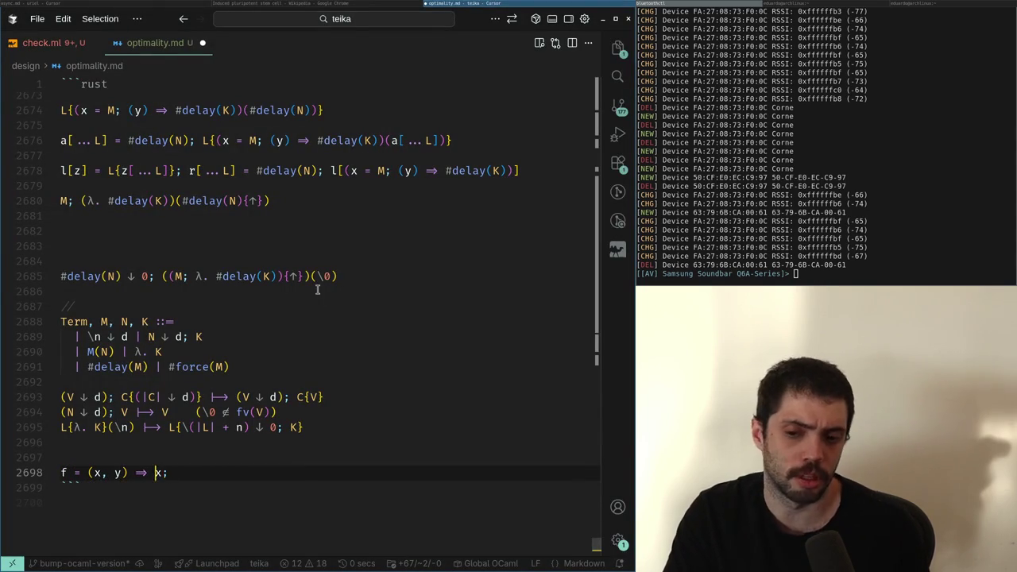
key(Left)
key(Left)
key(Left)
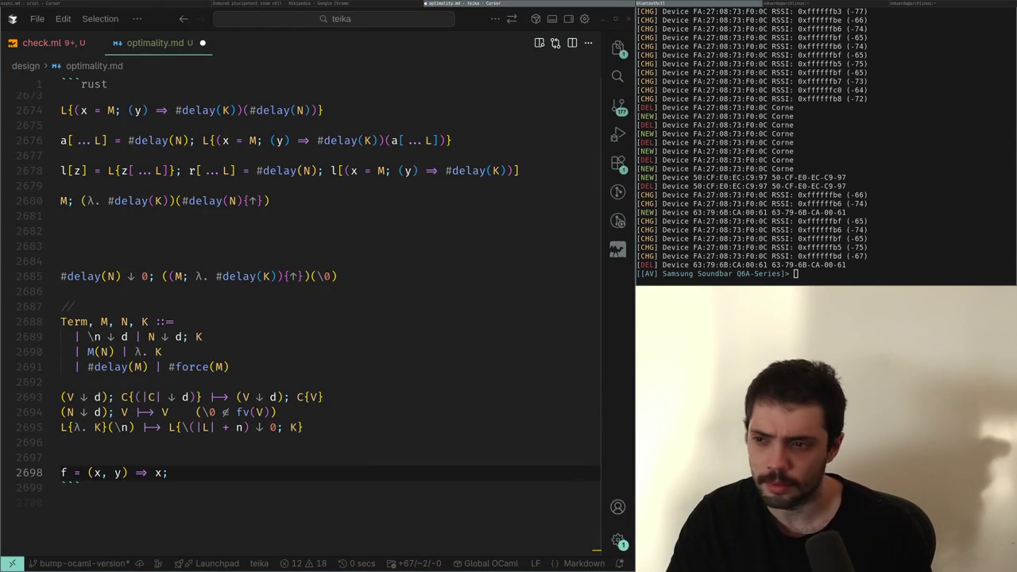
Glance at the Wikipedia article, scrolling down a little, then return to the notes
key(alt+Tab)
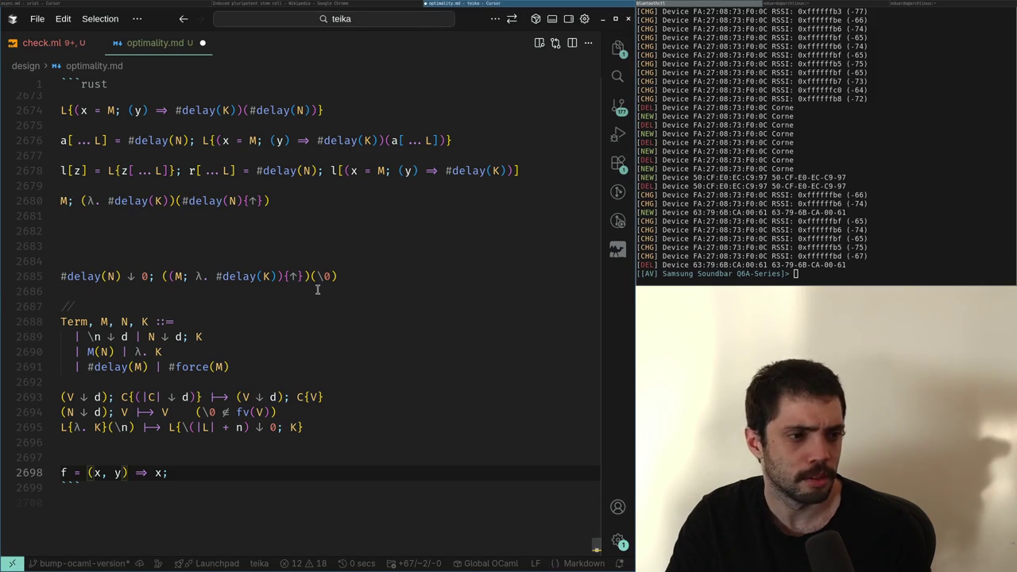
key(alt+Tab)
scroll(319, 292, down, 15)
scroll(318, 291, down, 8)
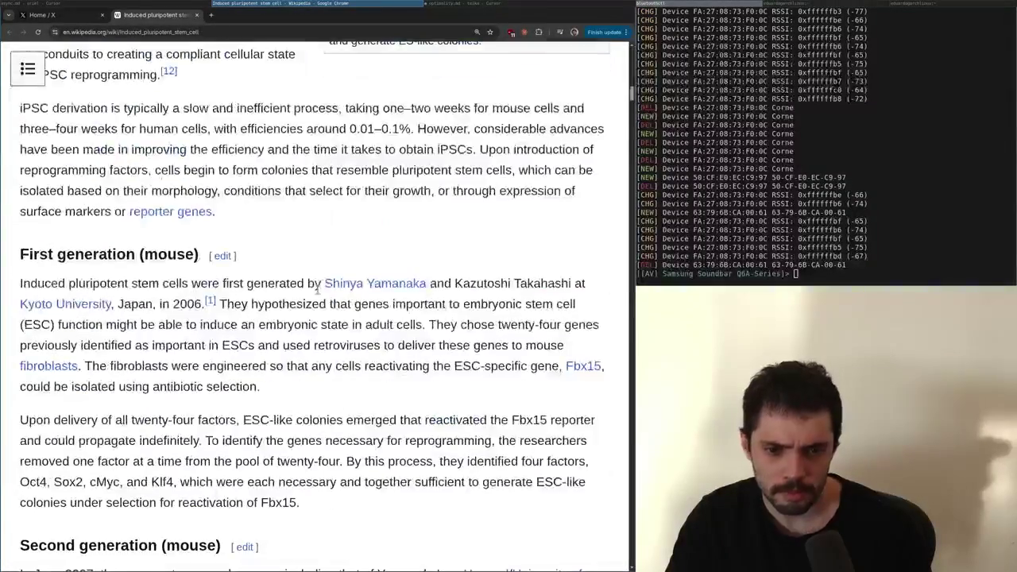
key(alt+Tab)
Step through the f definition's parameters, then select and delete the whole line
key(Left)
key(Left)
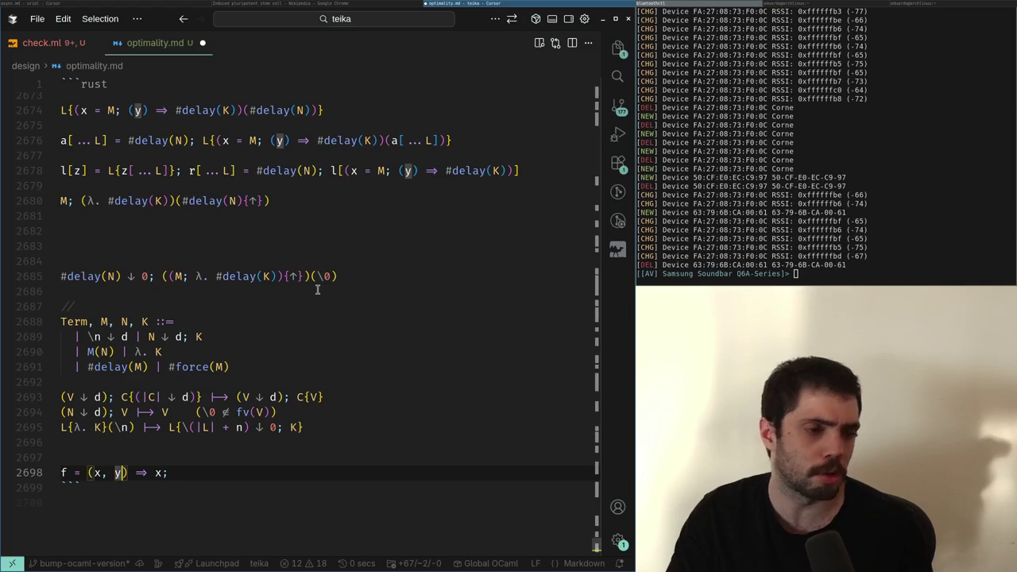
key(Right)
key(Right)
key(Left)
key(Left)
key(Left)
key(Right)
key(Right)
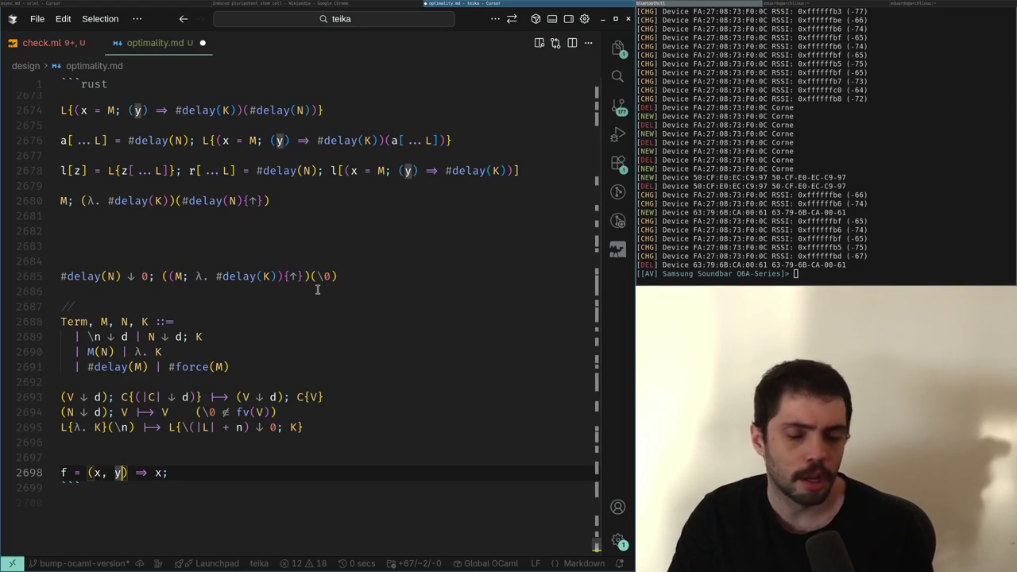
key(End)
key(shift+Up)
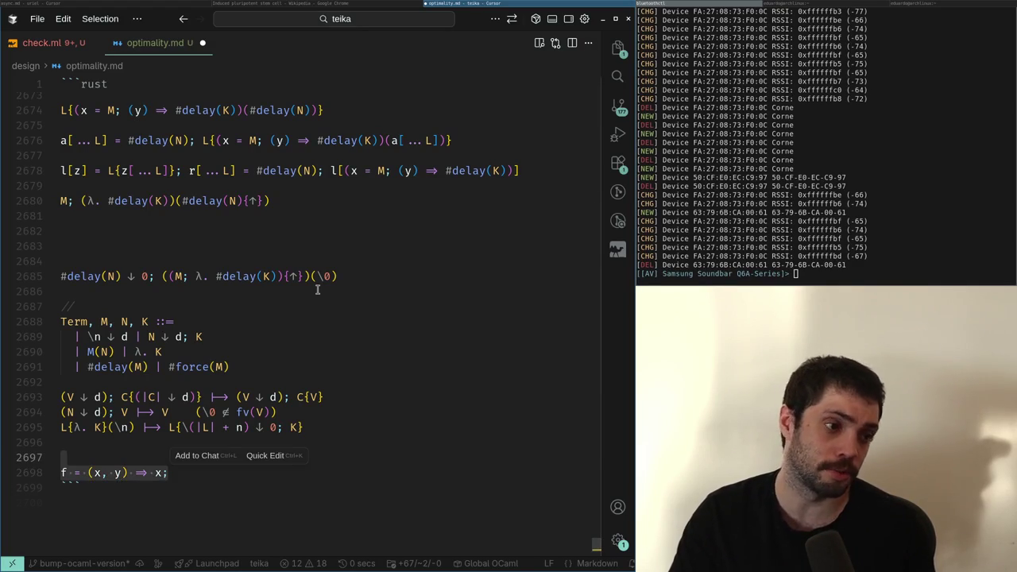
key(BackSpace)
key(BackSpace)
key(BackSpace)
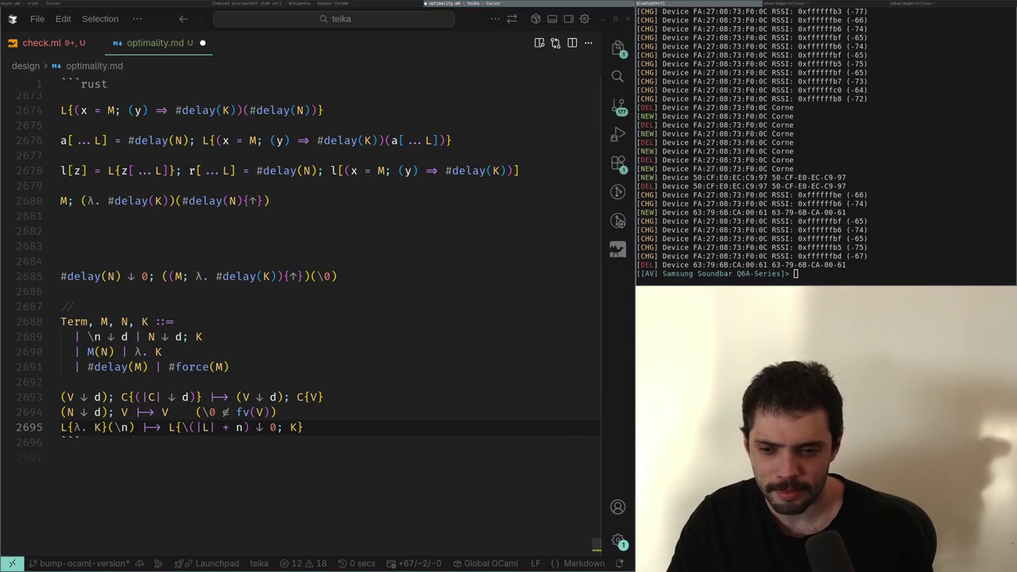
Restore the deleted f = (x, y) ⇒ x; line using undo and redo, leaving the article in view
key(Return)
key(Return)
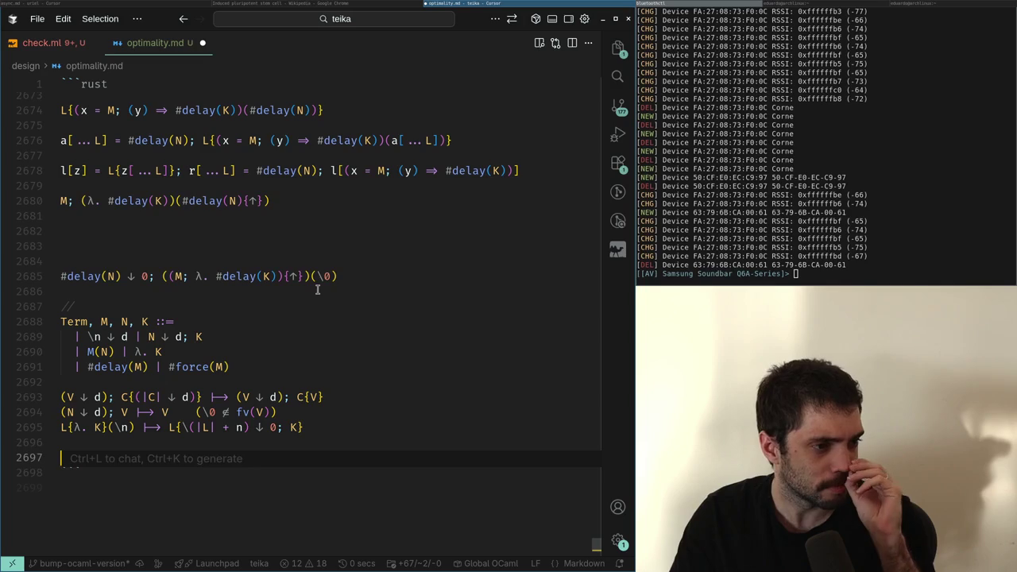
key(ctrl+z)
key(ctrl+z)
key(ctrl+z)
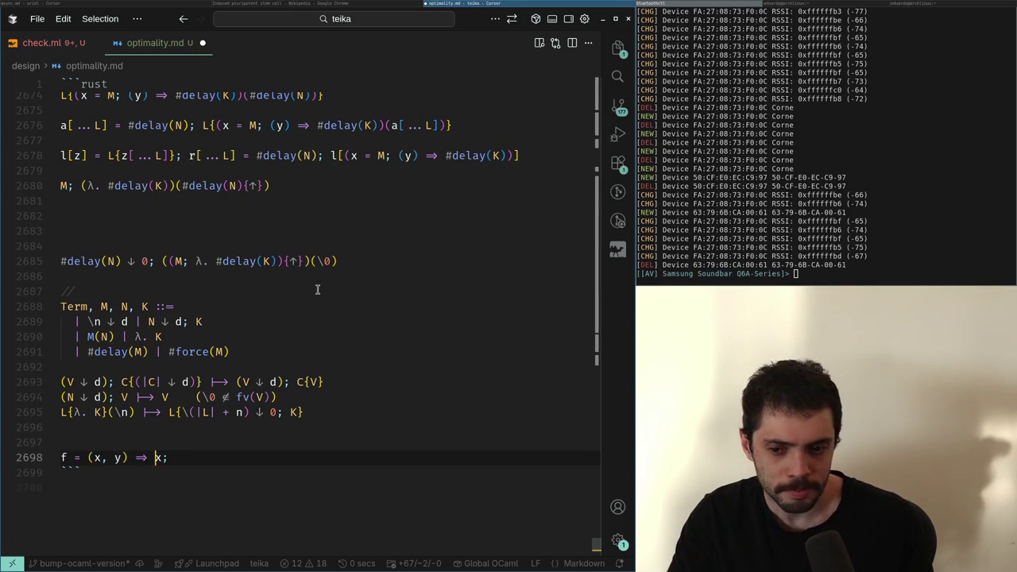
key(ctrl+shift+z)
key(ctrl+shift+z)
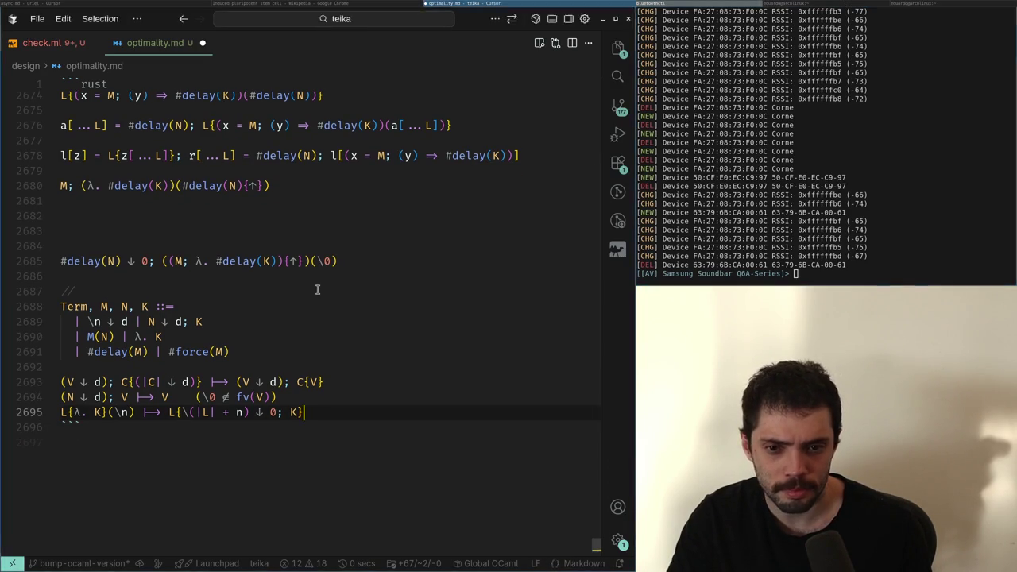
key(Return)
key(ctrl+z)
key(ctrl+z)
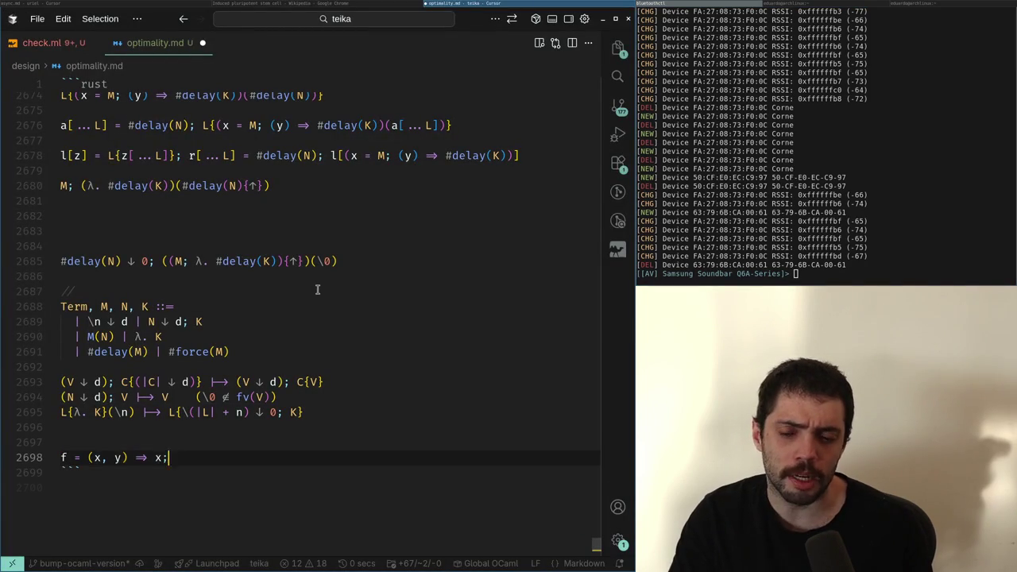
key(Left)
key(Left)
key(Left)
key(Right)
key(Right)
key(Right)
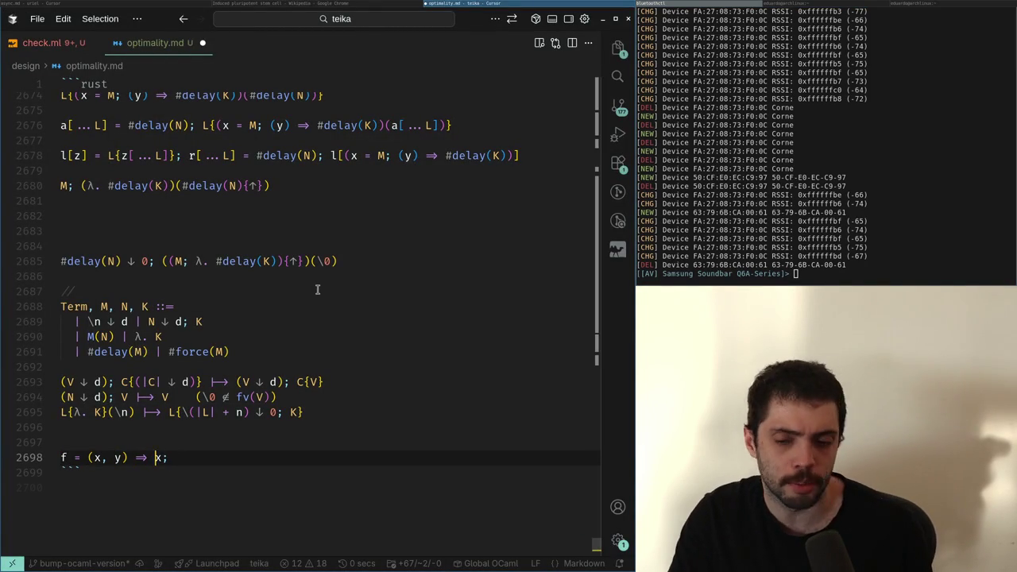
key(super+Left)
key(super+Right)
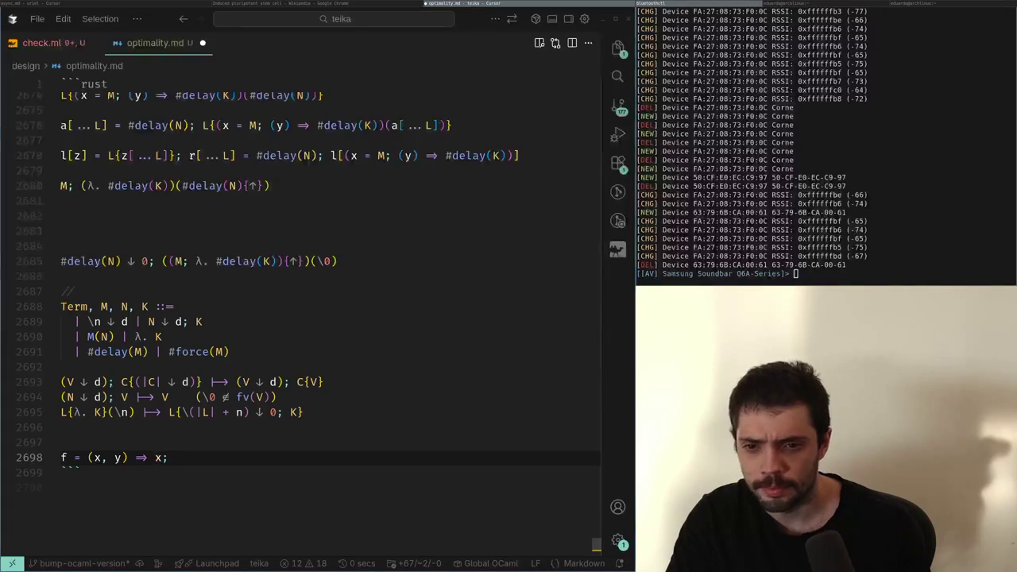
key(super+Left)
Back in the notes, give the y parameter the type annotation : B
scroll(317, 289, up, 10)
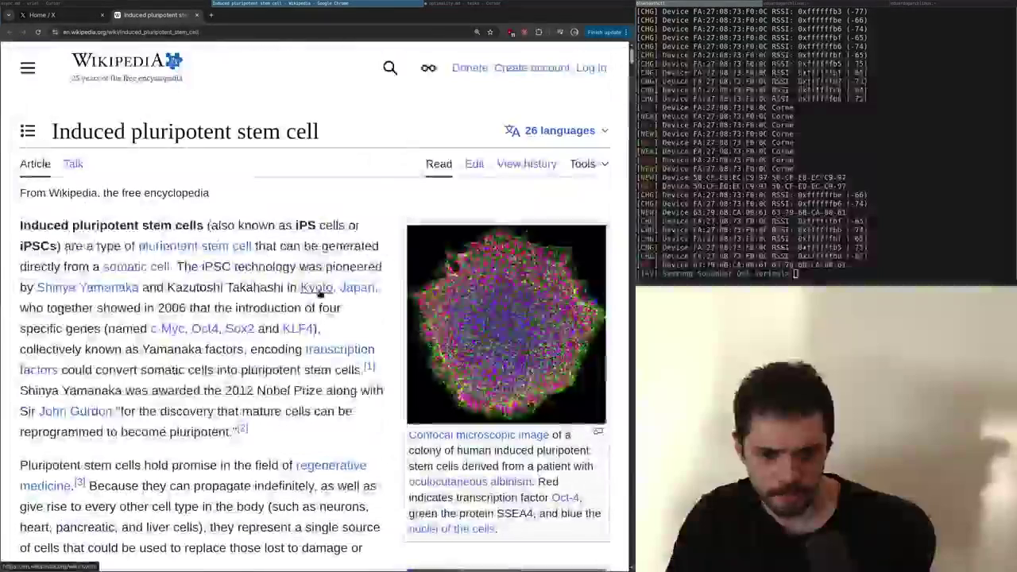
key(super+Right)
key(Down)
key(End)
key(Return)
key(Up)
key(Up)
key(Left)
key(Left)
key(Left)
text(: B)
Annotate x with type A after discarding a trial L annotation, giving f = (x : A, y : B) ⇒ x;
key(Home)
key(shift+End)
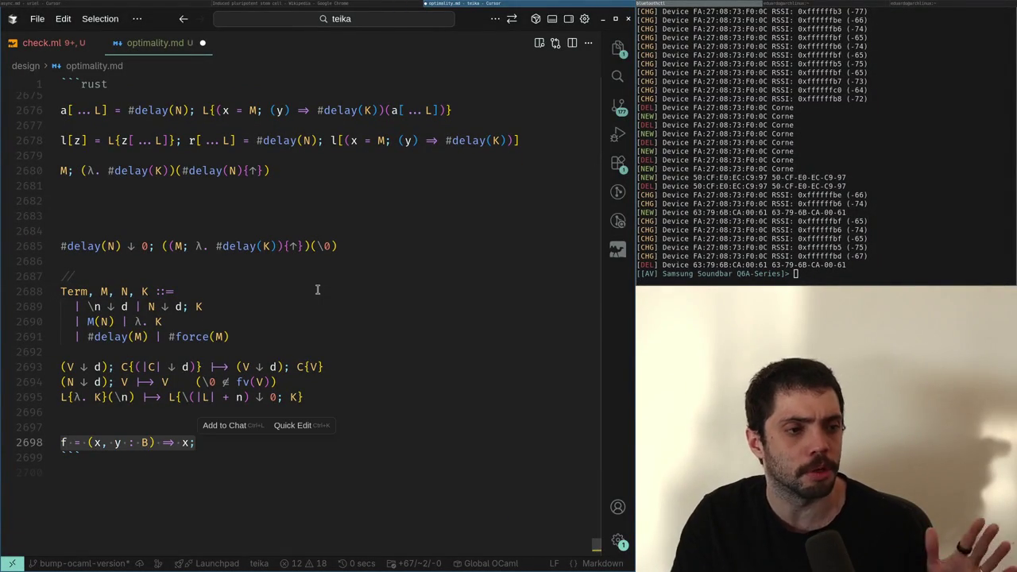
key(Escape)
key(Left)
key(Left)
key(Left)
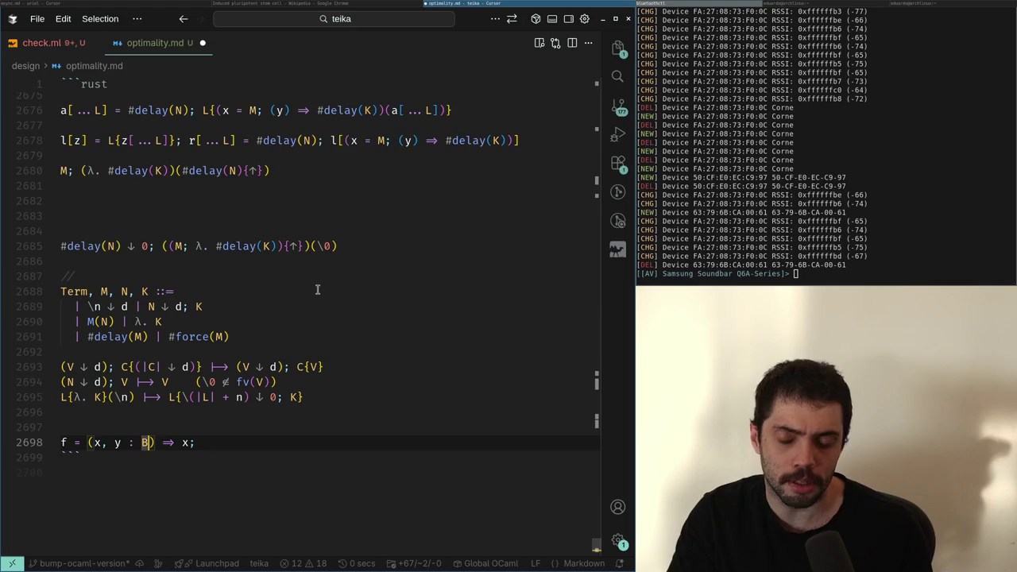
text(: L)
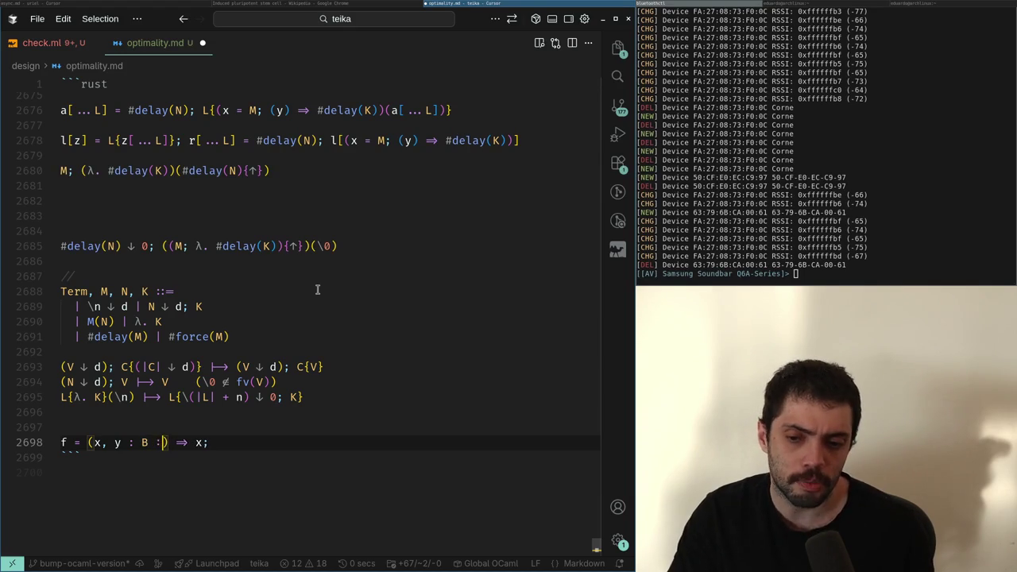
key(BackSpace)
key(BackSpace)
key(BackSpace)
key(BackSpace)
key(shift+Down)
key(Left)
key(Right)
key(Right)
key(Right)
text(: A)
key(End)
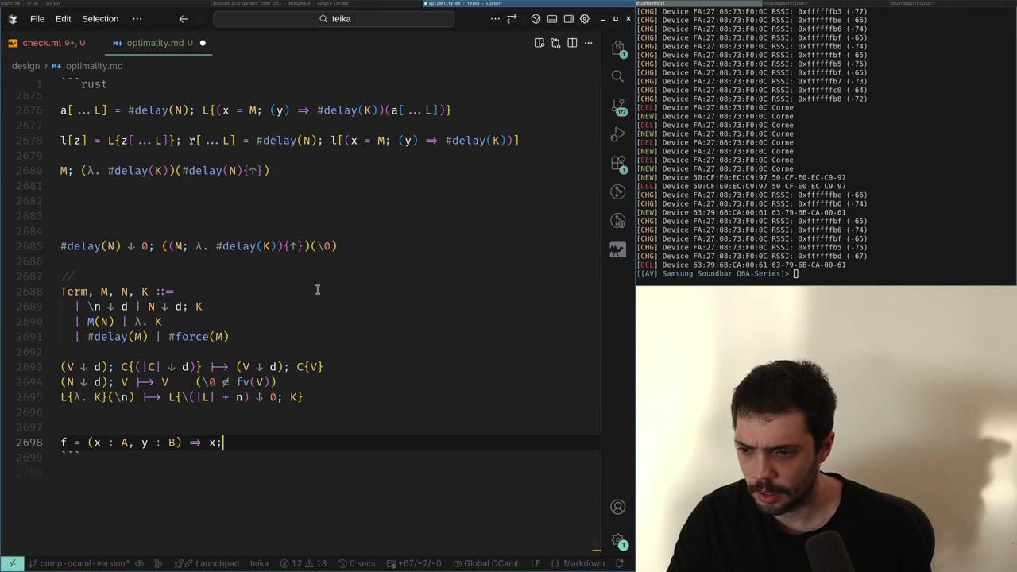
Delete the f line, restore it with undo, and mark the returned x;
key(shift+Up)
key(BackSpace)
key(BackSpace)
key(alt+Tab)
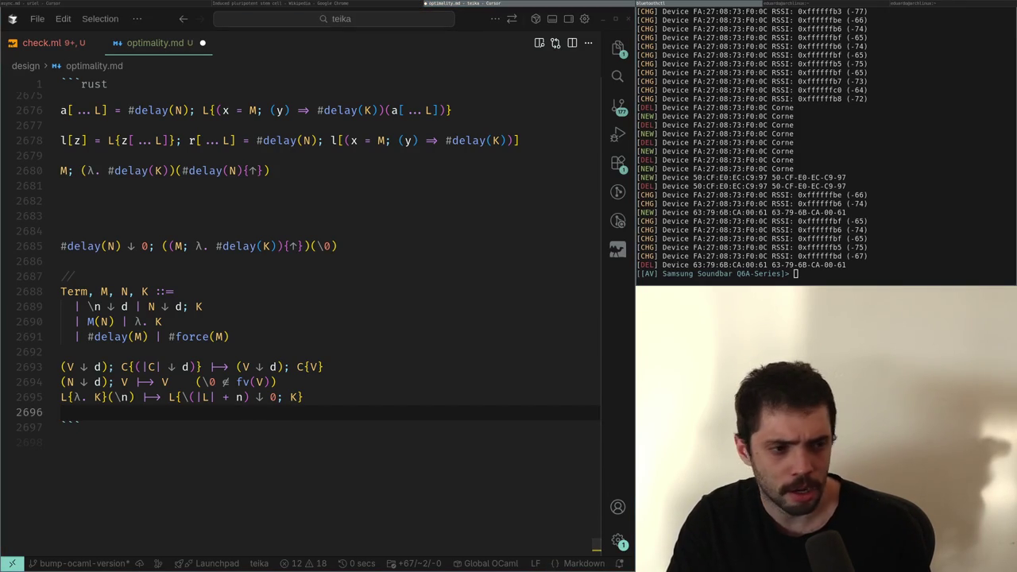
key(alt+Tab)
key(ctrl+z)
key(ctrl+z)
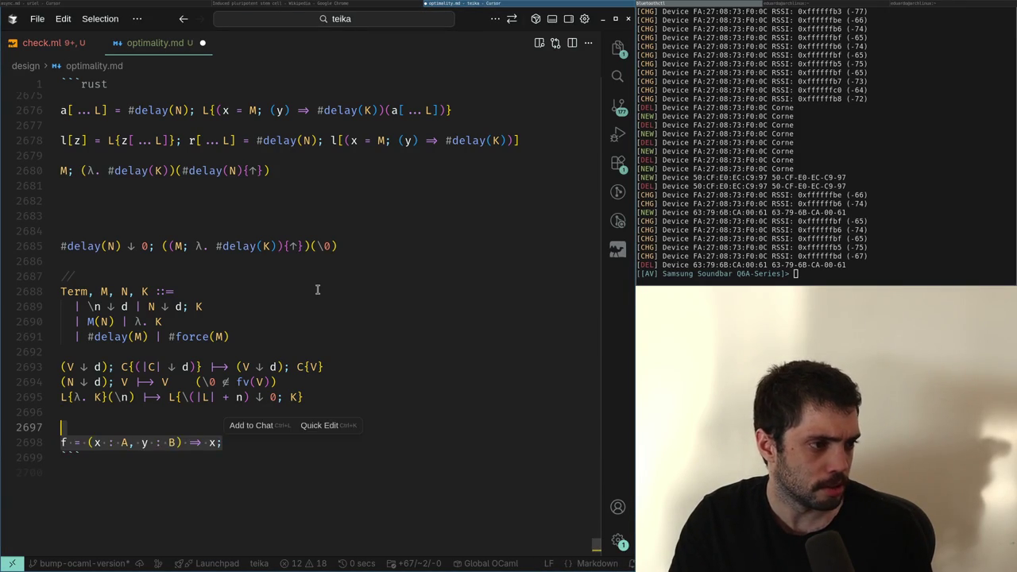
key(Up)
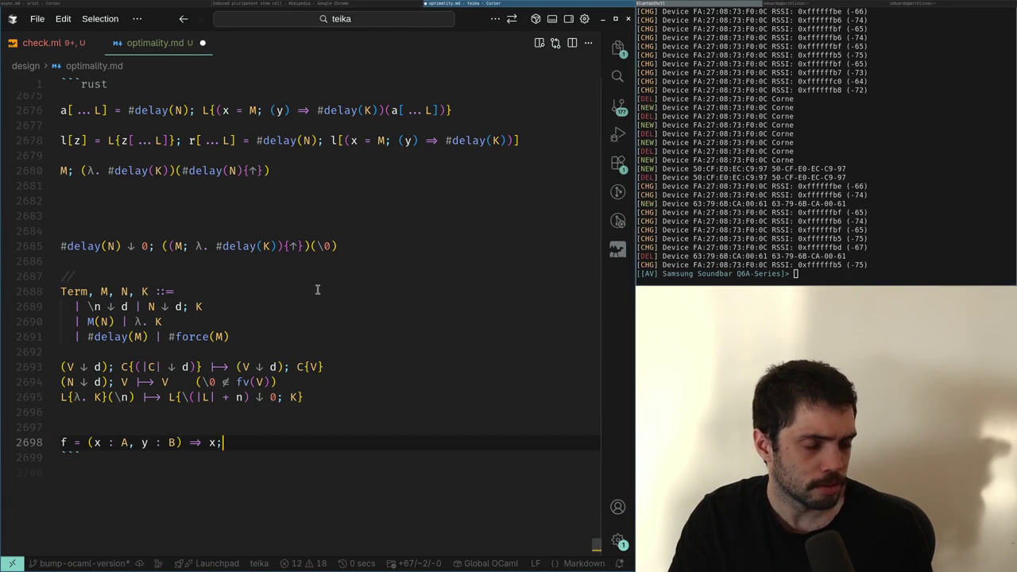
key(shift+Left)
key(shift+Left)
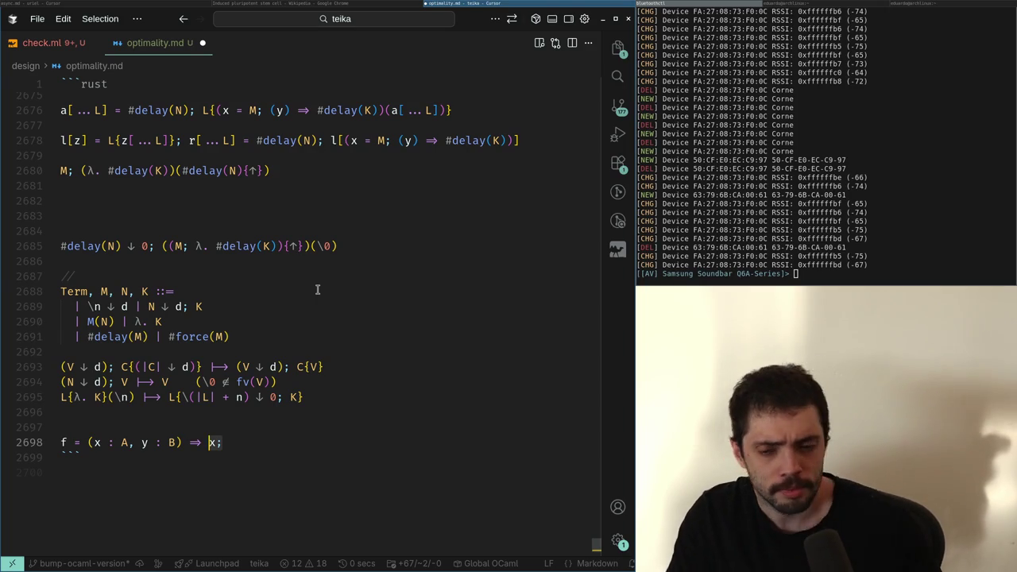
key(super+Left)
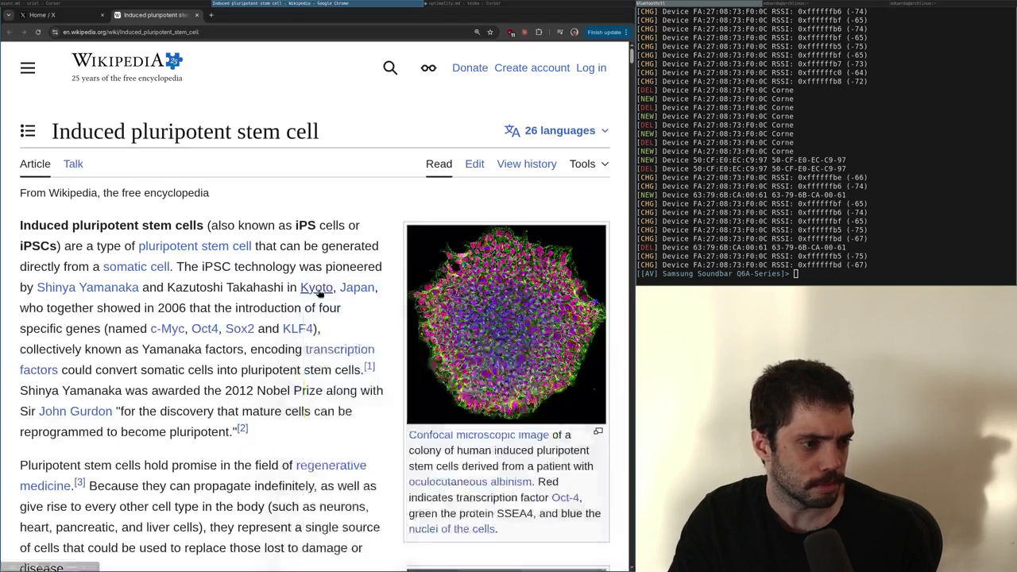
Try a free(y); body line in f, then remove it and rejoin x; onto the f line
key(super+Right)
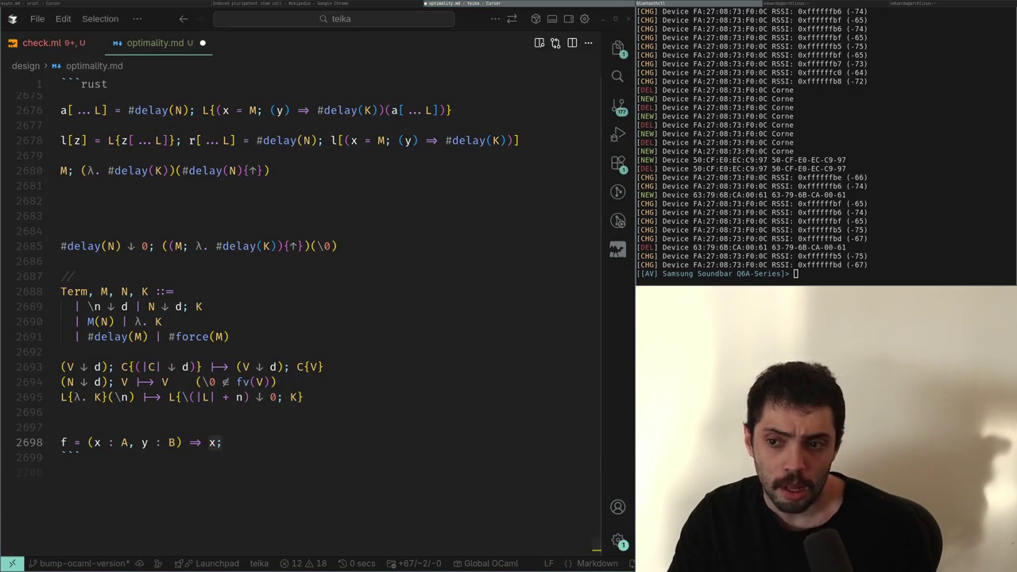
key(Left)
key(Left)
key(Left)
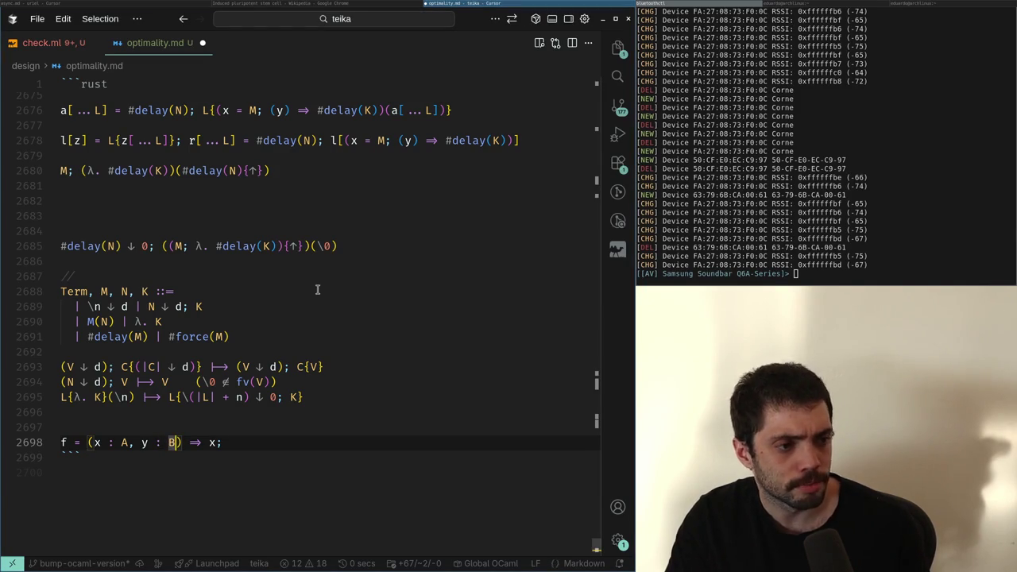
key(Left)
key(Right)
key(Right)
key(Right)
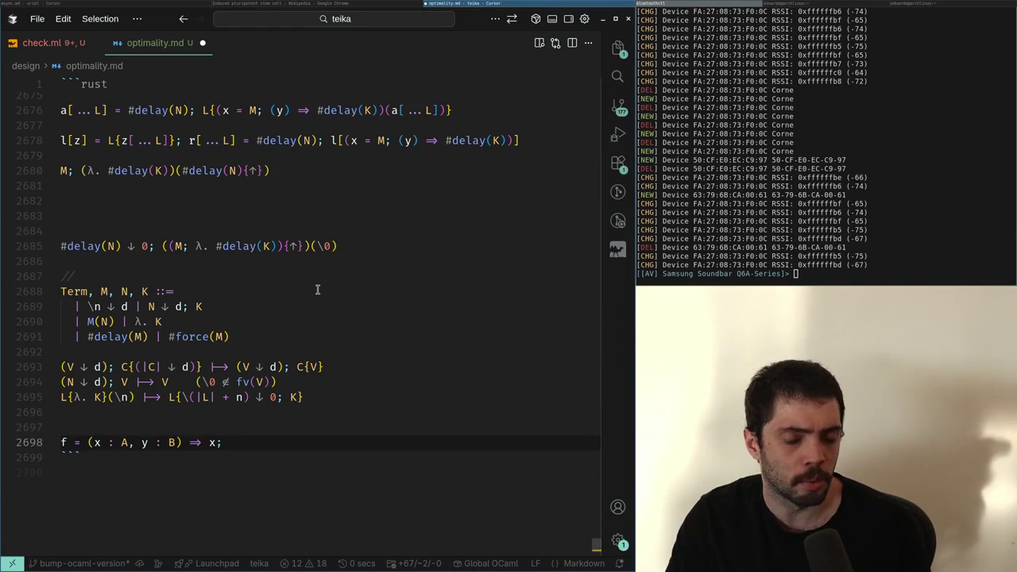
key(Return)
key(Return)
key(Up)
text(free(y);)
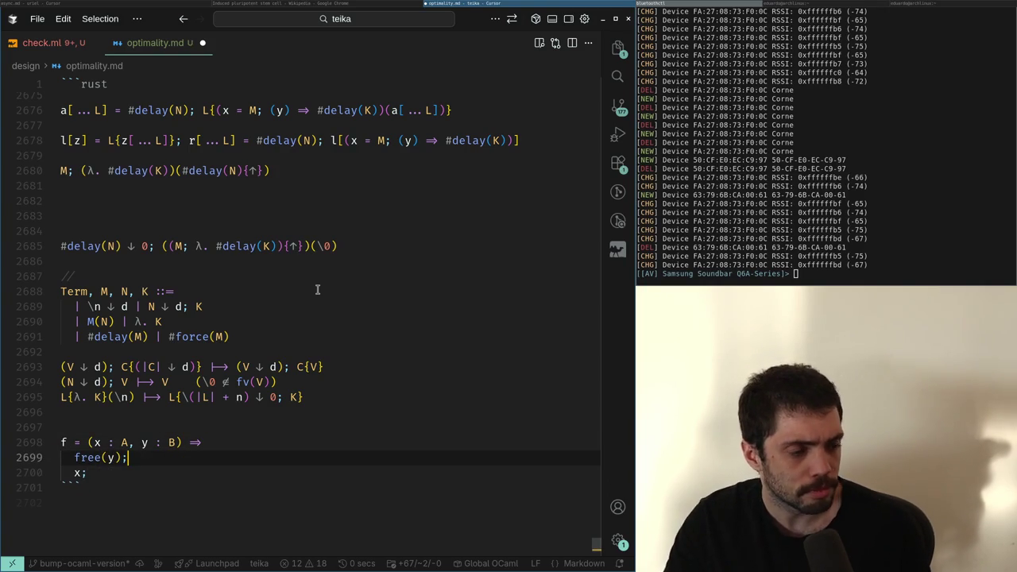
key(Down)
key(Up)
key(shift+Up)
key(shift+End)
key(BackSpace)
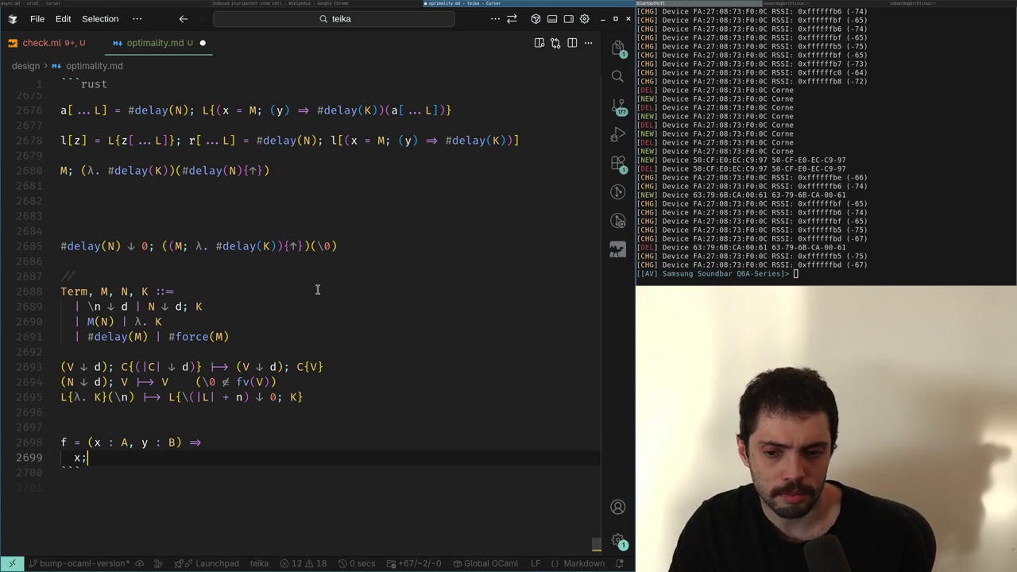
key(ctrl+Delete)
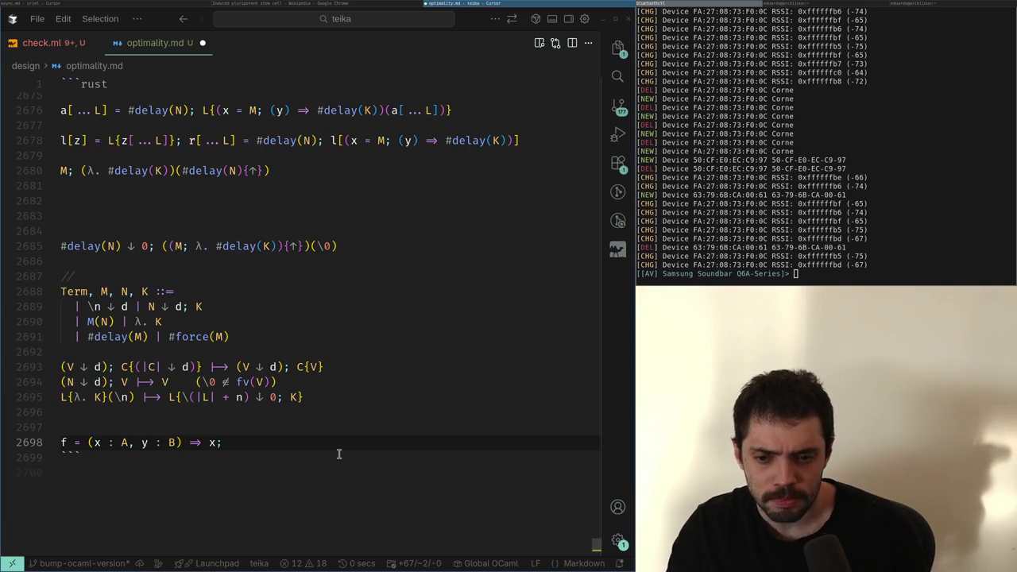
Delete the f example line and briefly scroll through the Wikipedia article
key(shift+Up)
key(BackSpace)
key(BackSpace)
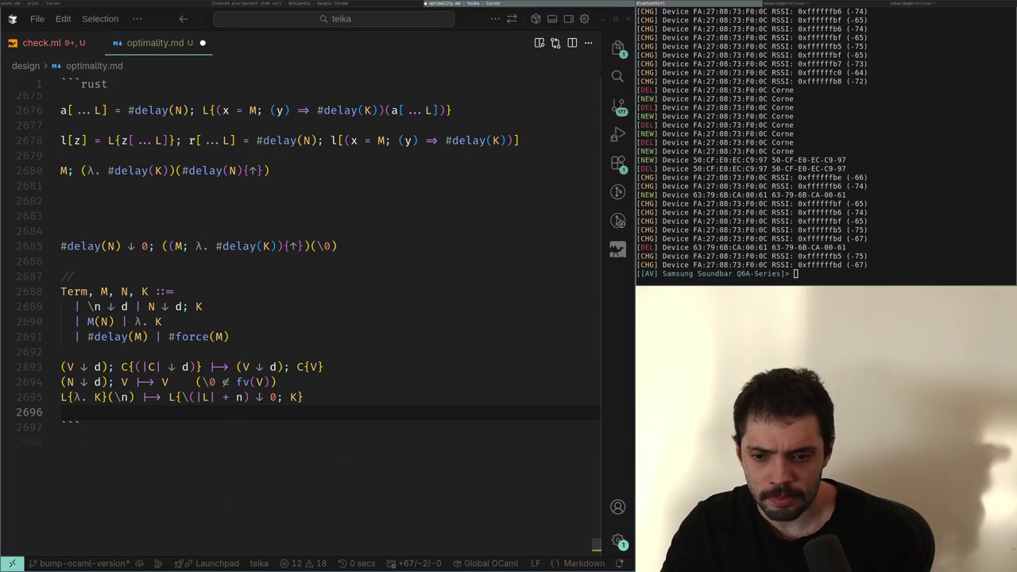
key(alt+Tab)
scroll(318, 295, down, 10)
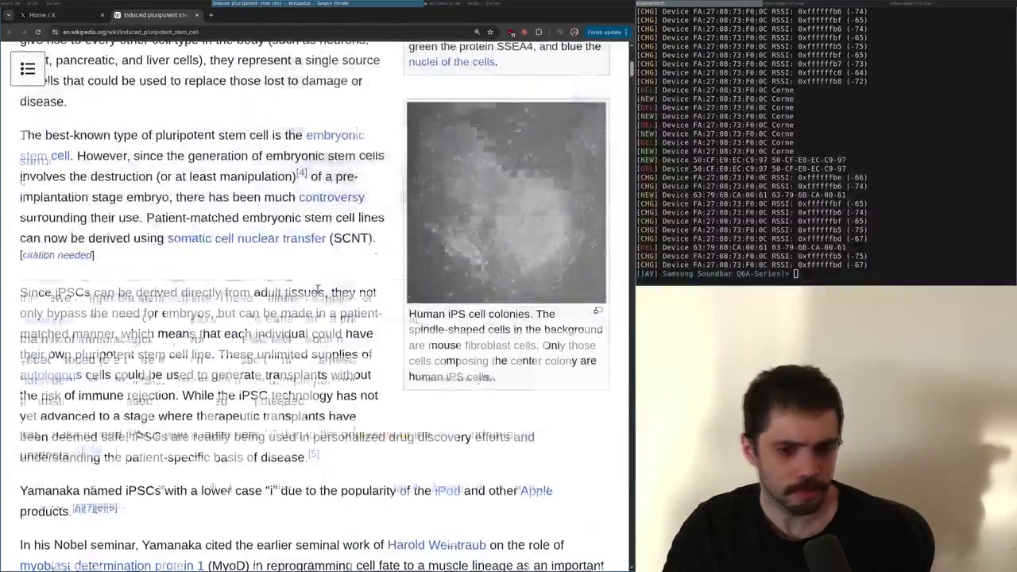
scroll(319, 294, down, 15)
scroll(318, 293, up, 10)
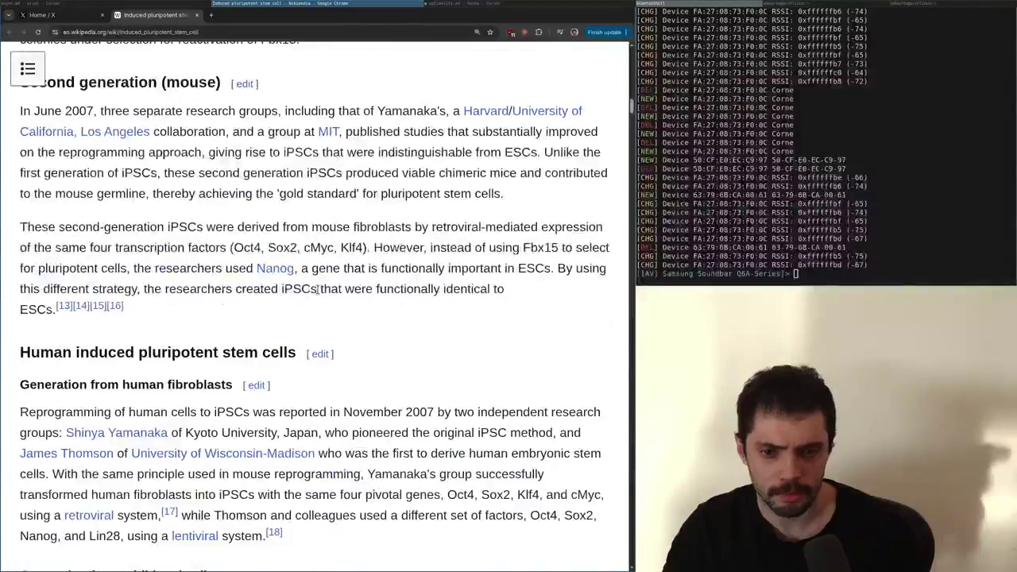
scroll(317, 291, up, 15)
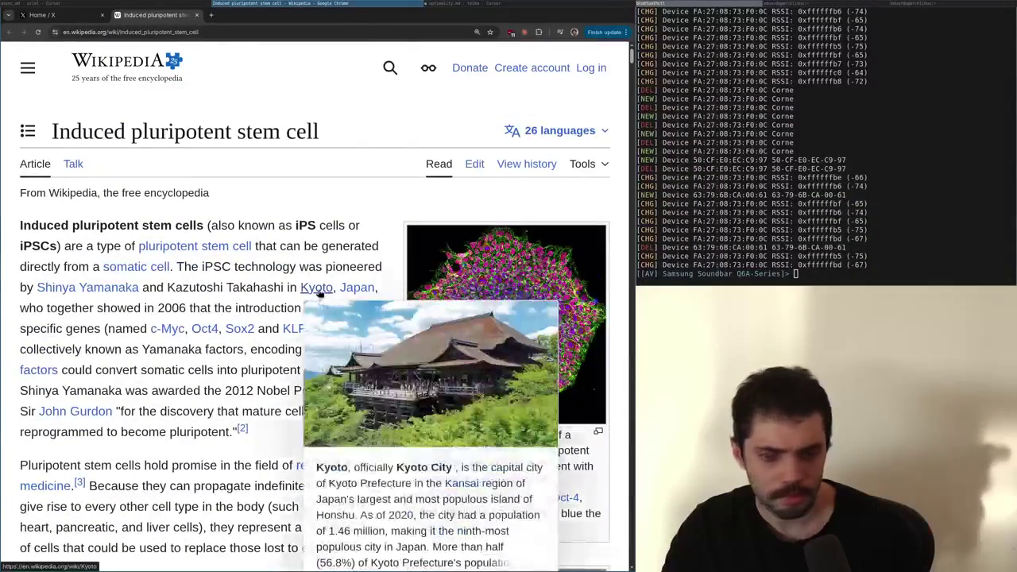
key(alt+Tab)
Retype f = (x : A, y : B) |-> x; below the rules and split its body onto a new line
key(Return)
key(Return)
text(f = (x : A, y : B) |-> x;)
key(Right)
key(Right)
key(Right)
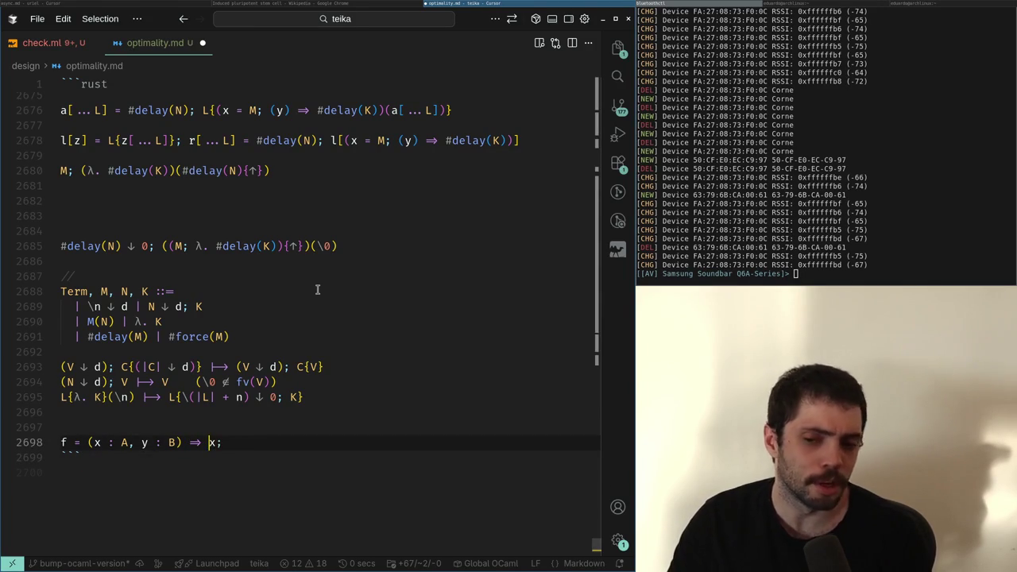
key(Return)
key(Up)
key(End)
key(Return)
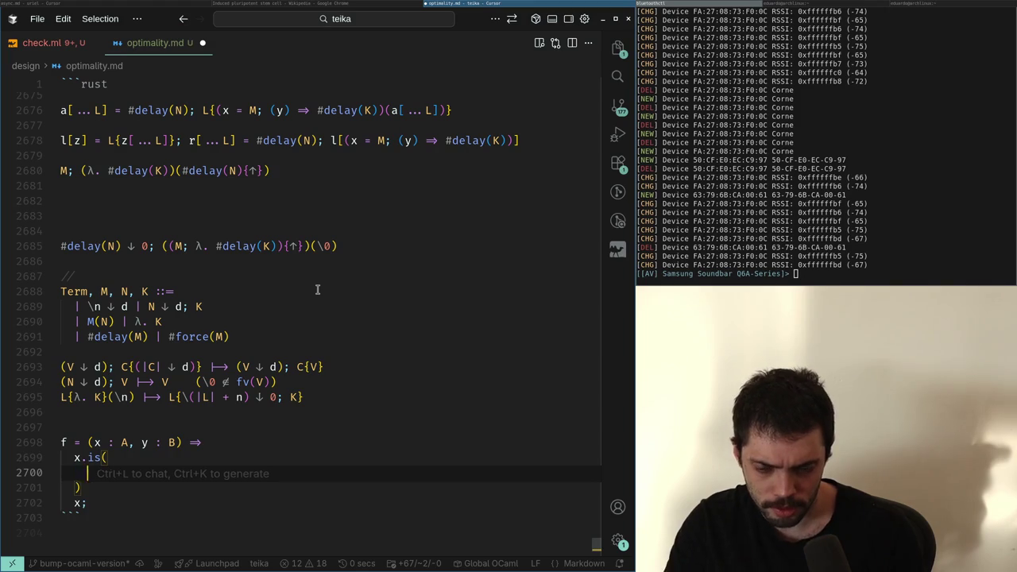
Rewrite the body as b.is( with | true ⇒ x and | false ⇒ x cases, dropping the leftover x; line
key(Left)
key(Left)
key(Left)
key(Up)
key(Down)
key(BackSpace)
text(b)
key(Right)
key(Right)
key(Right)
key(Return)
text(|)
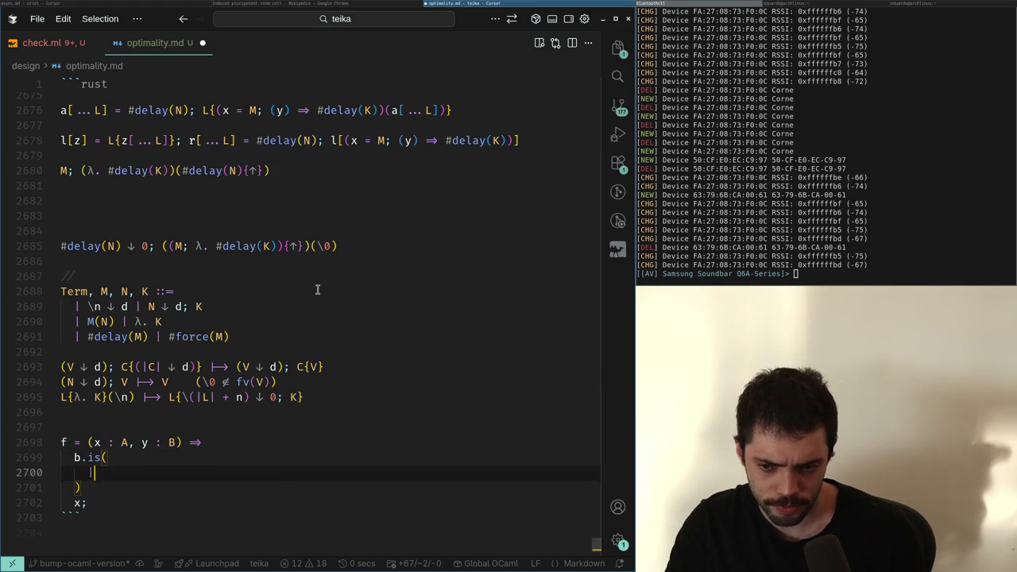
key(Return)
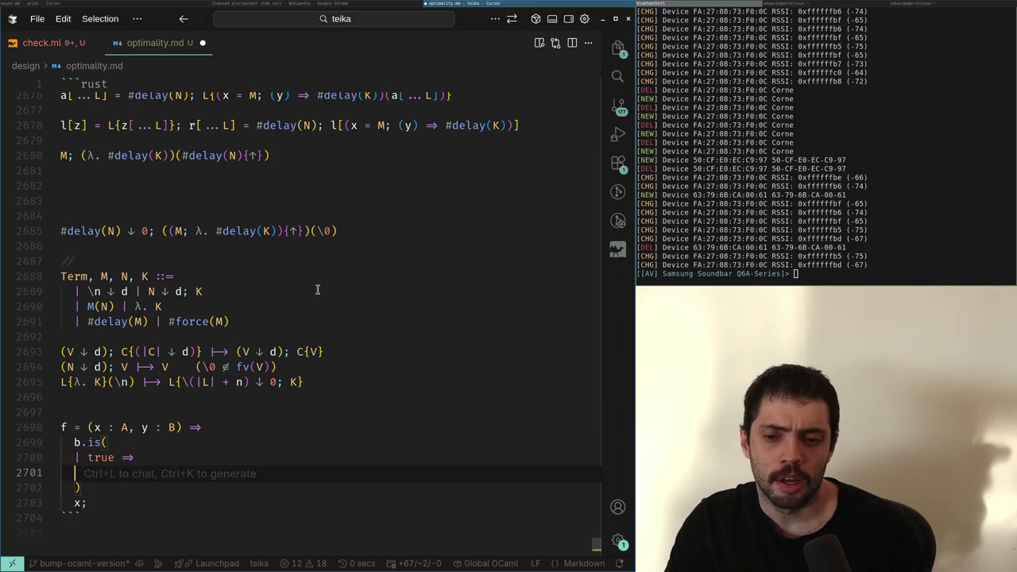
key(Return)
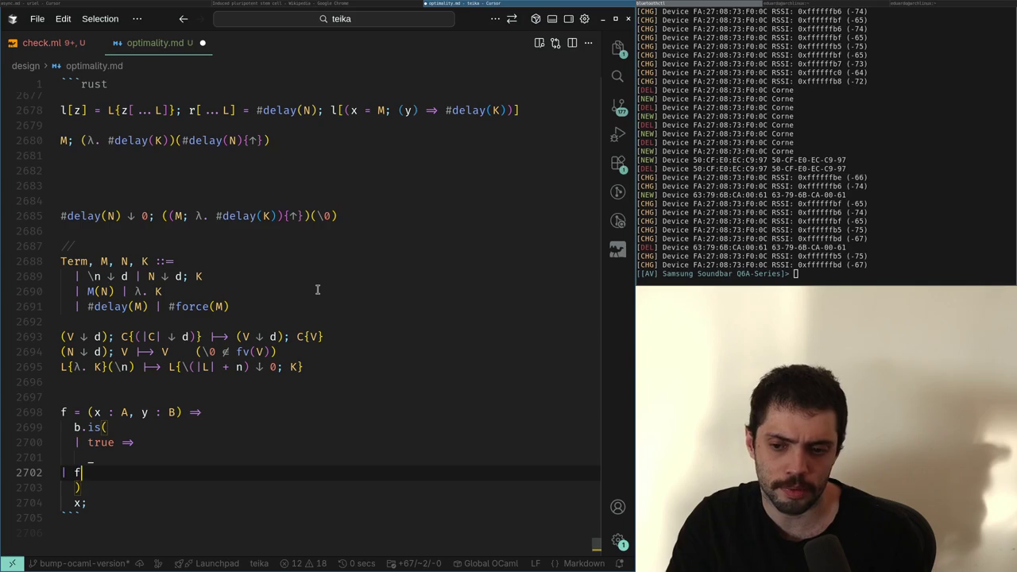
key(Up)
key(shift+Up)
text(x)
key(ctrl+shift+k)
Try a free(y); line above b.is, then delete it and the blank line, ending at f's parameters
key(Up)
key(Up)
key(Up)
key(ctrl+Return)
key(alt+Up)
text(free(y);)
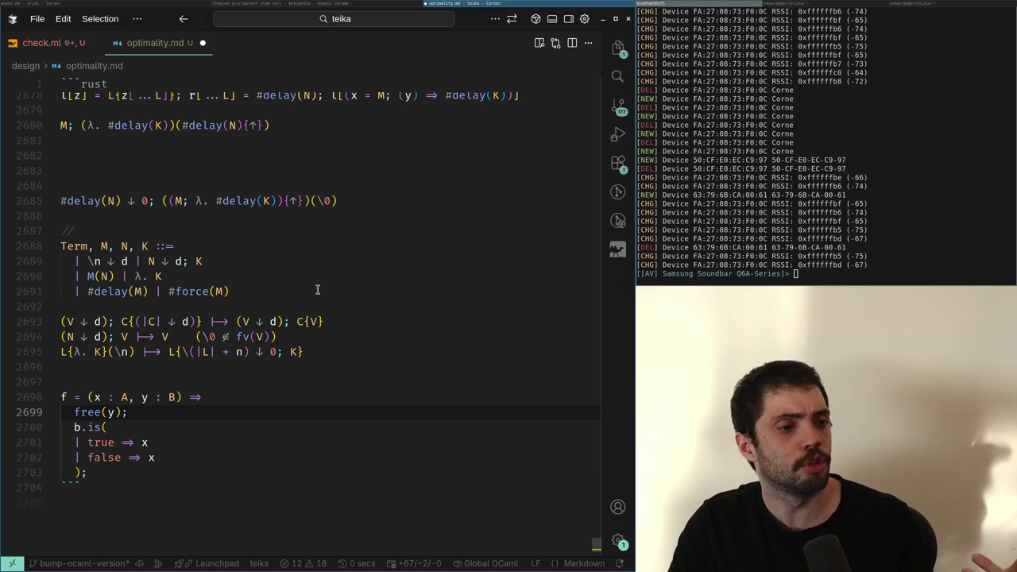
key(shift+Home)
key(BackSpace)
key(BackSpace)
key(Return)
key(Down)
key(BackSpace)
key(Down)
key(Down)
key(End)
key(Up)
key(Up)
key(Up)
Remove the ': A' and ': B' type annotations from f's parameters x and y
key(Delete)
key(Delete)
key(Delete)
key(BackSpace)
key(Left)
key(Left)
key(Left)
key(BackSpace)
key(BackSpace)
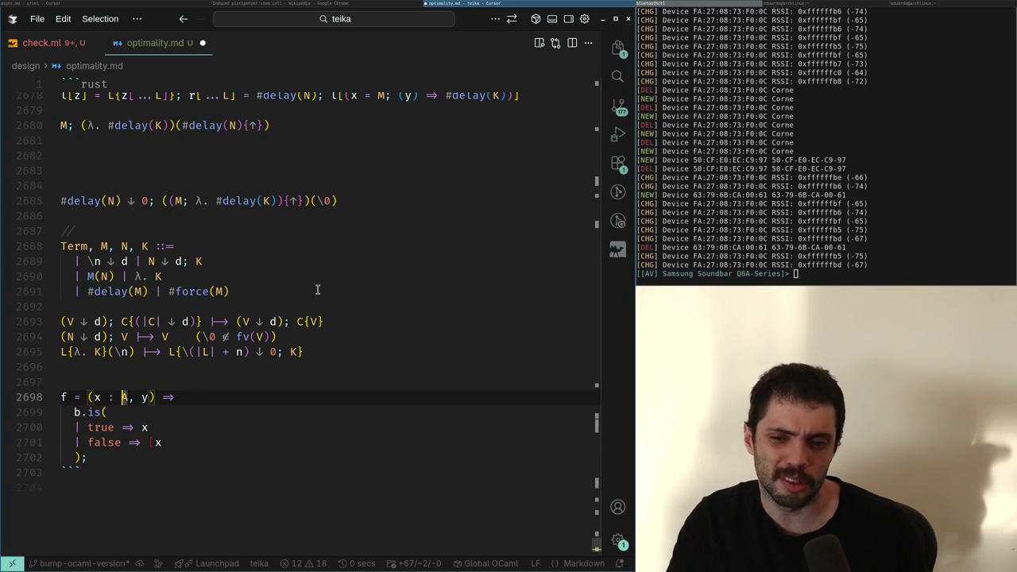
key(BackSpace)
key(BackSpace)
Make the false branch of f return [x, y]
key(Down)
key(Down)
key(Down)
key(End)
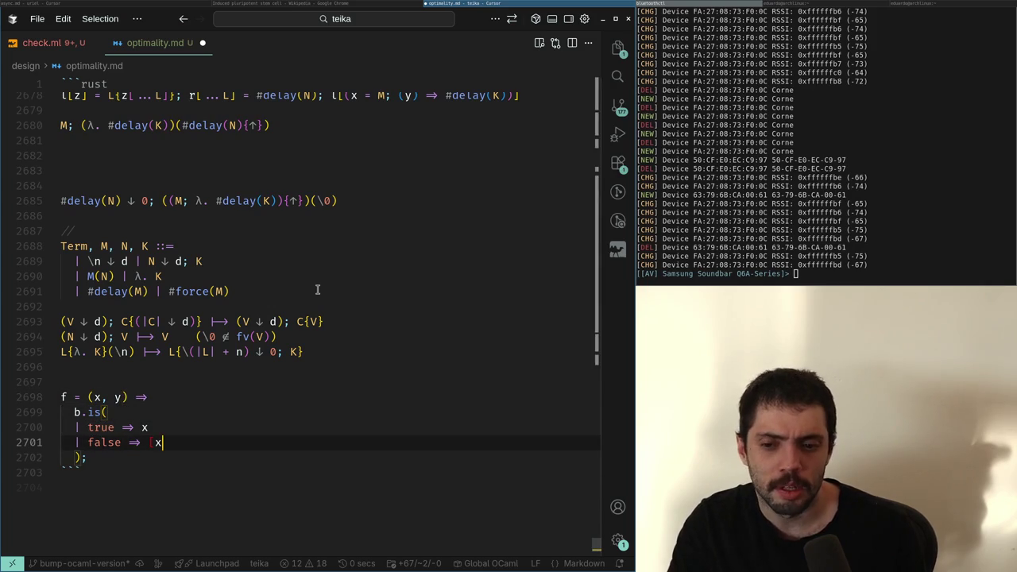
text([x, y])
key(Left)
key(Left)
Insert free(y); before x in the true branch, keeping it on one line
key(Left)
key(Left)
key(BackSpace)
key(Up)
key(Left)
text(fr)
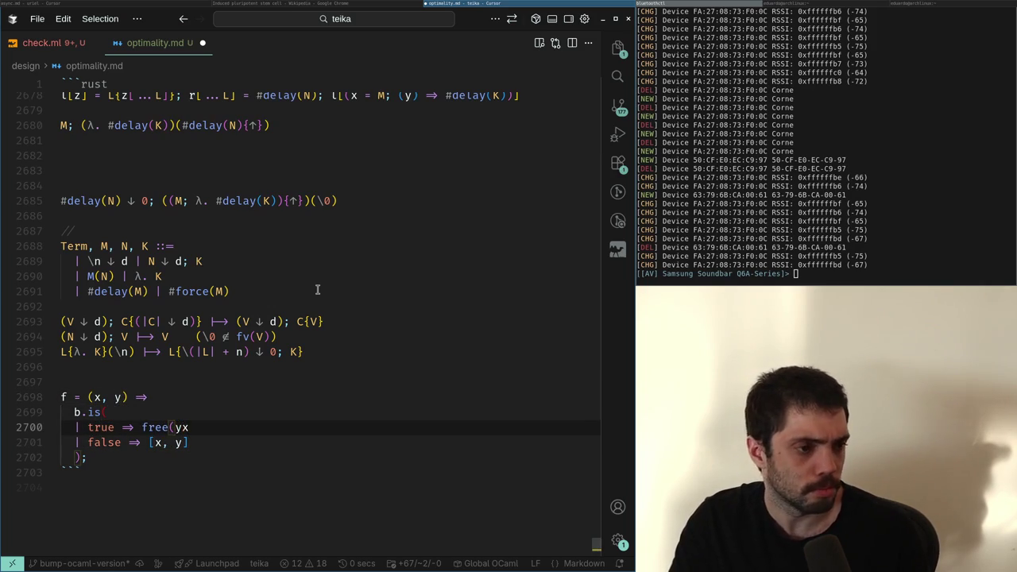
key(Left)
key(Left)
key(Left)
key(Return)
key(End)
key(Left)
key(Return)
key(ctrl+z)
key(ctrl+z)
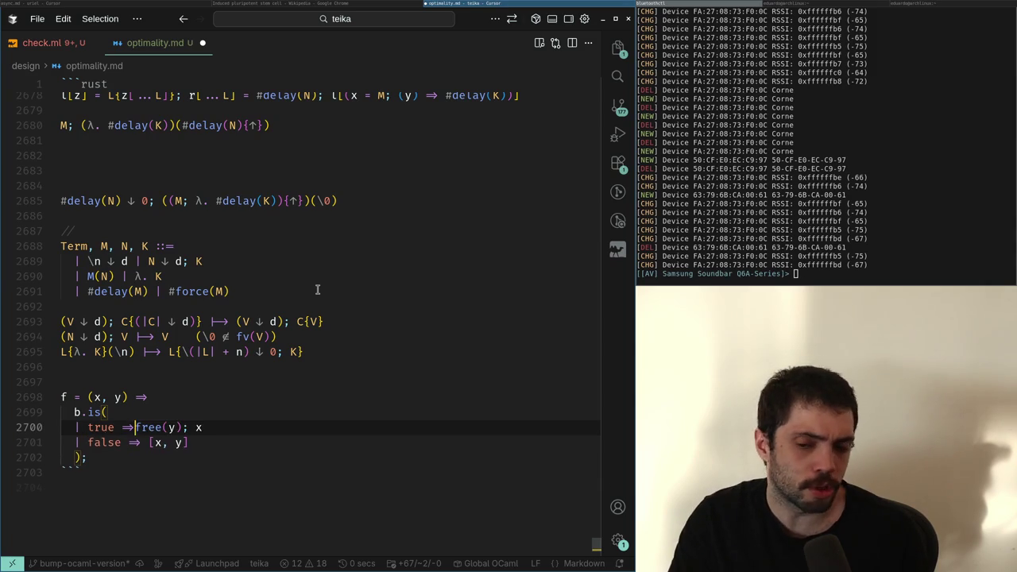
Select the f example block, glance at the terminal, then return and clear the selection
key(Down)
key(Down)
key(End)
key(shift+Up)
key(shift+Up)
key(shift+Up)
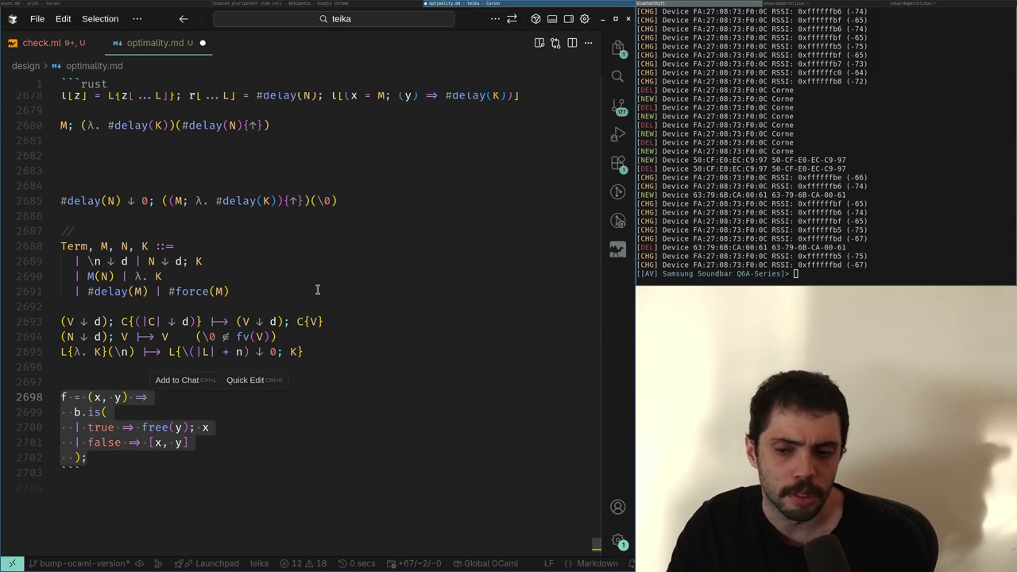
key(alt+Tab)
key(alt+Tab)
key(alt+Tab)
key(alt+Tab)
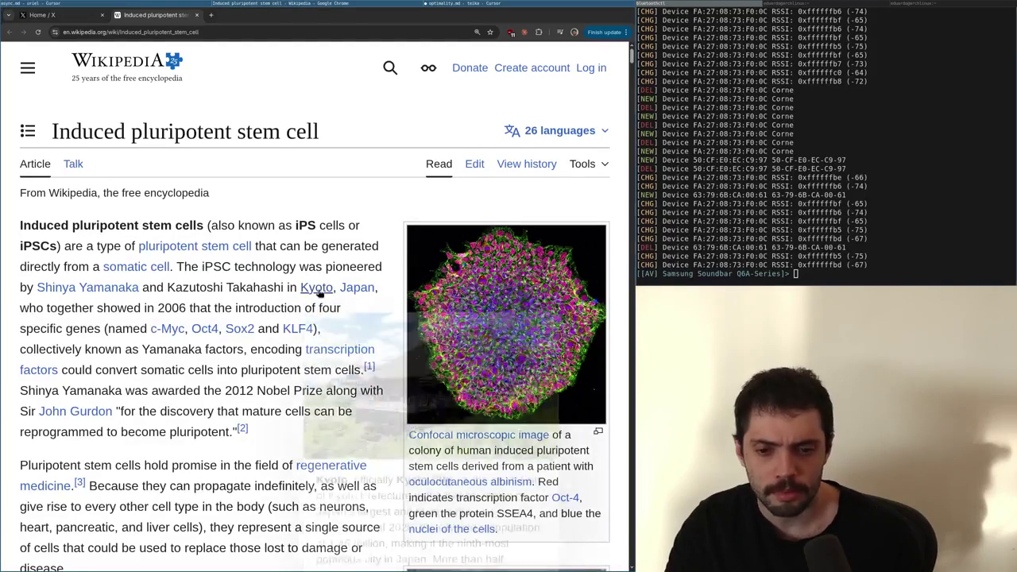
mouse_move(320, 294)
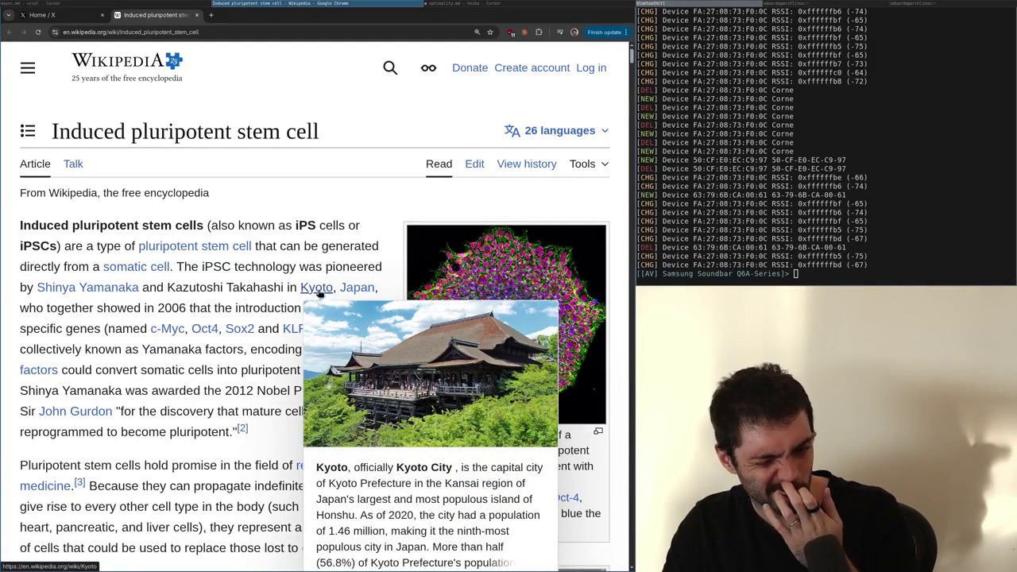
key(alt+Tab)
key(ctrl+z)
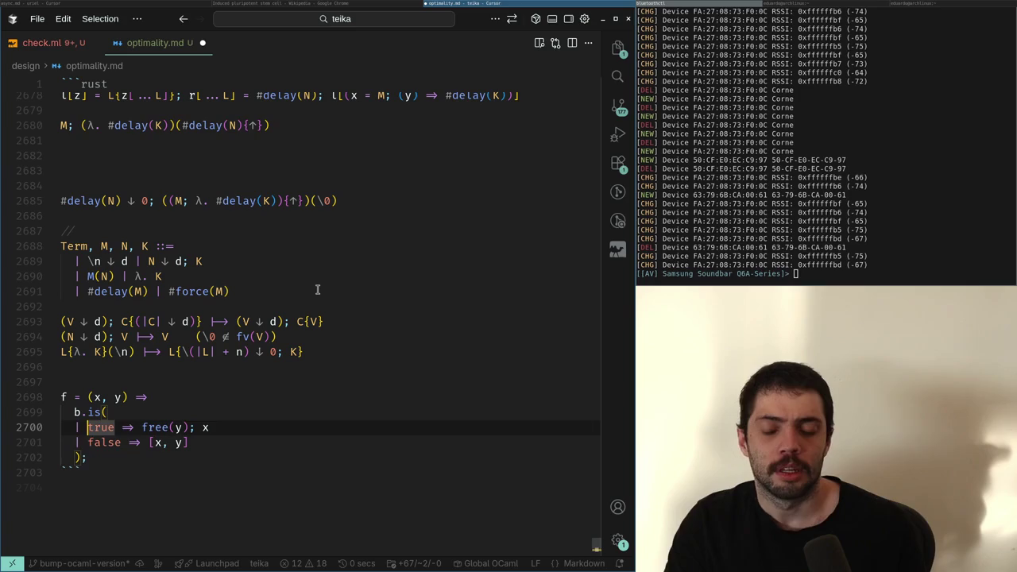
Delete the trailing character at the end of the true branch's free(y); x line
key(Right)
key(ctrl+Right)
key(Right)
key(ctrl+Left)
key(End)
key(BackSpace)
key(BackSpace)
key(BackSpace)
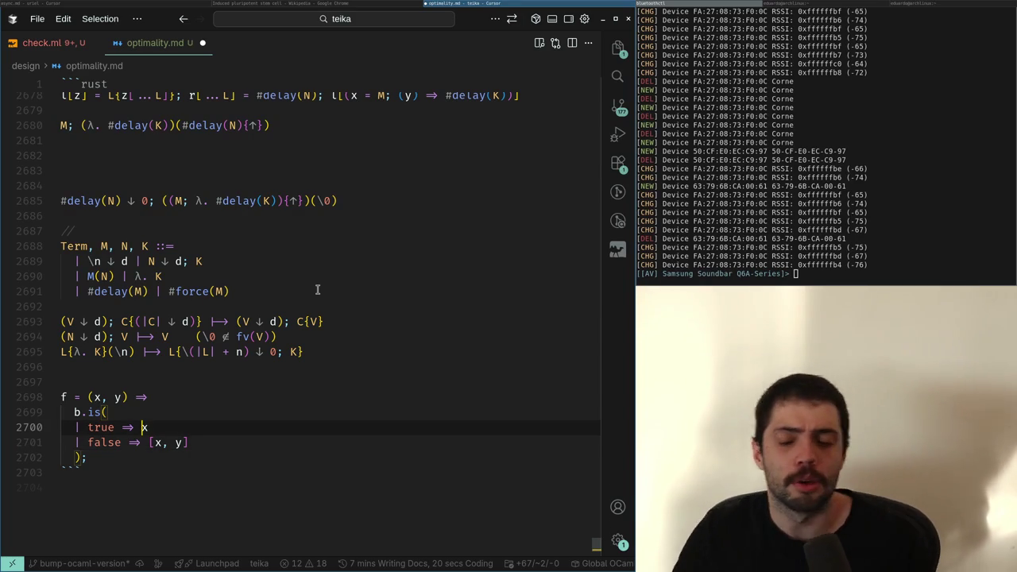
key(Down)
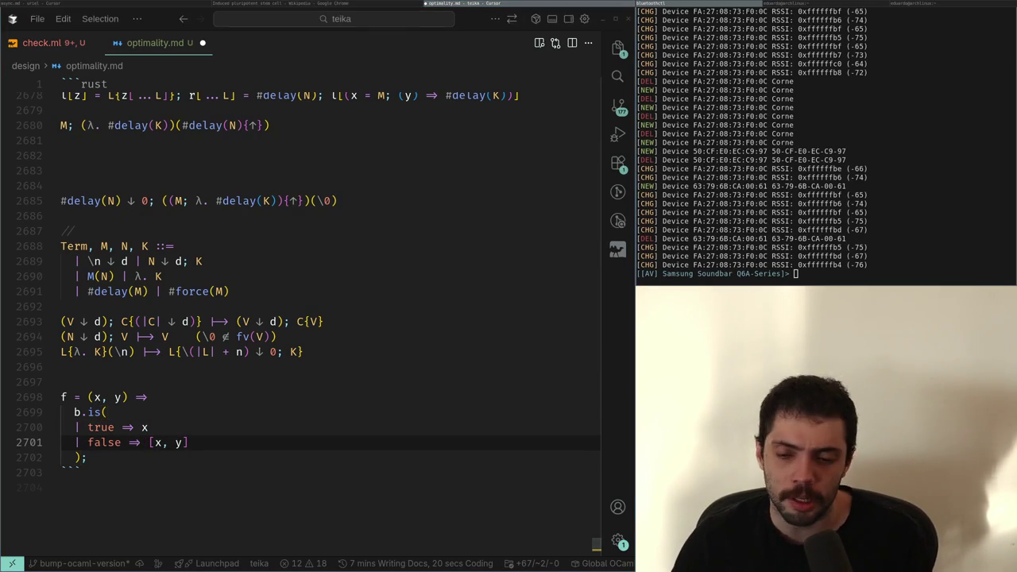
Briefly scroll the Wikipedia article, then come back to optimality.md
key(alt+Tab)
scroll(319, 294, down, 5)
scroll(320, 294, up, 5)
scroll(320, 294, down, 7)
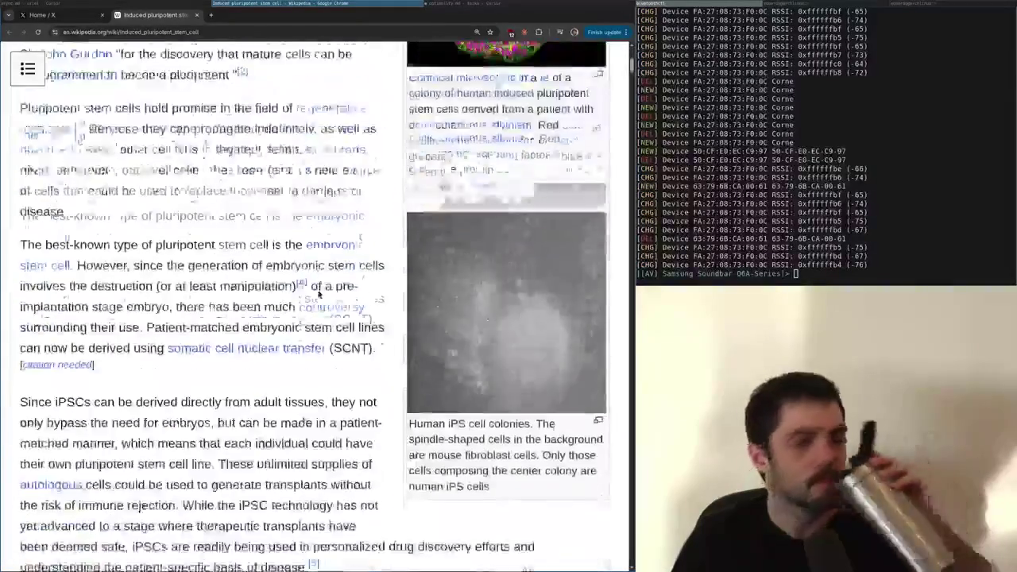
key(alt+Tab)
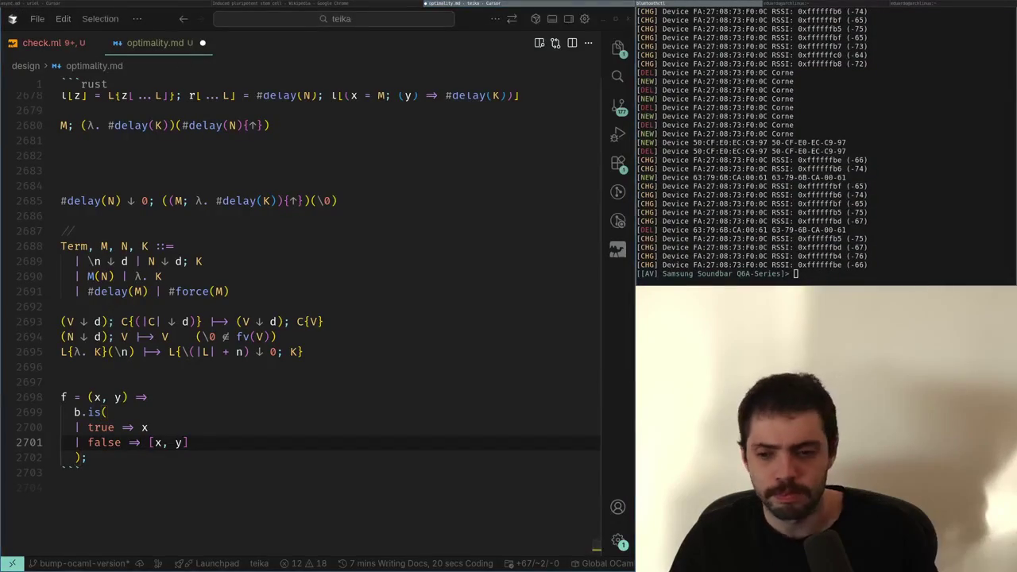
Try splitting the true branch's x onto its own line, then undo it
click(167, 427)
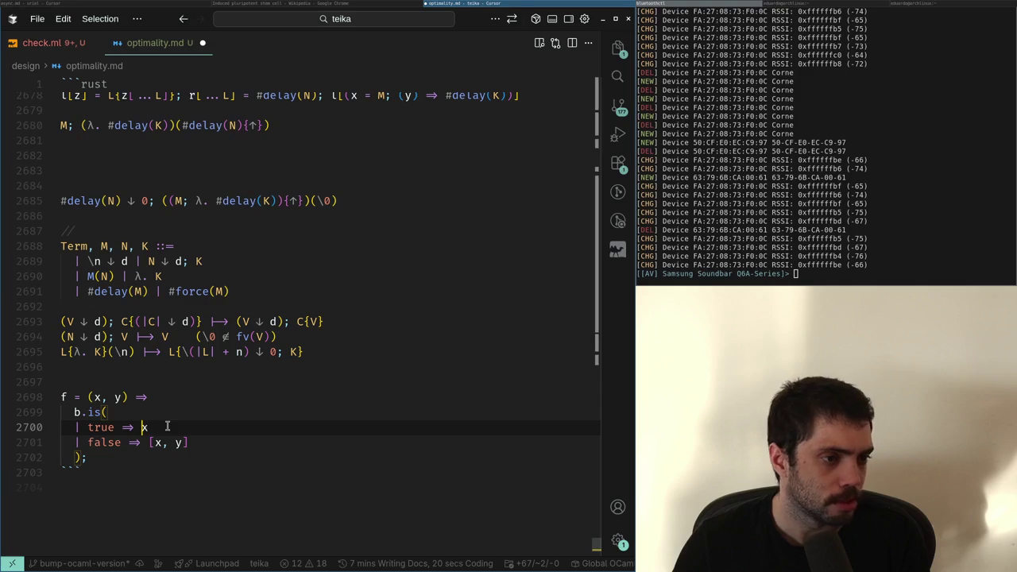
key(Up)
key(ctrl+Left)
key(Down)
key(Down)
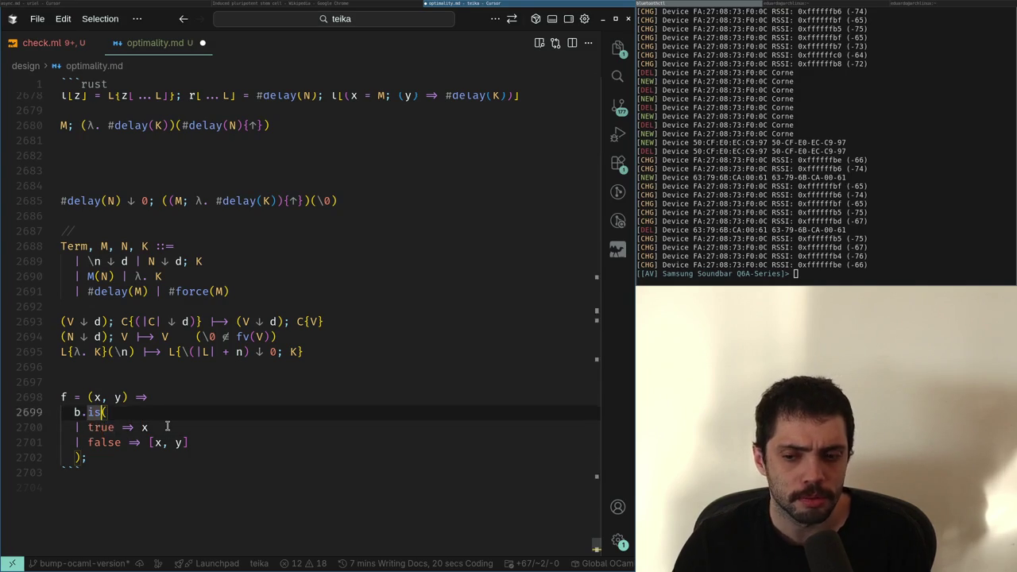
key(Up)
click(167, 427)
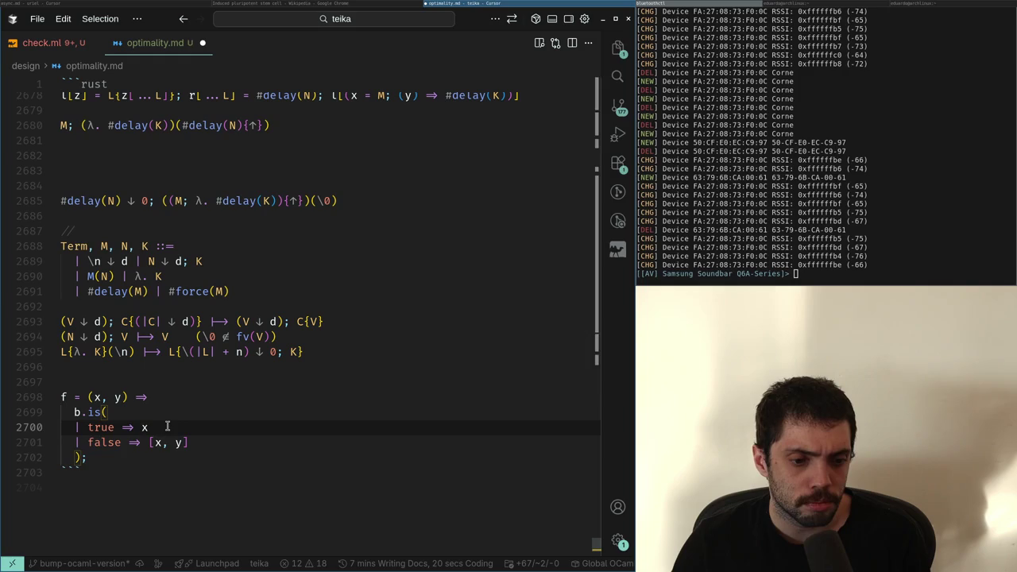
key(Return)
key(ctrl+z)
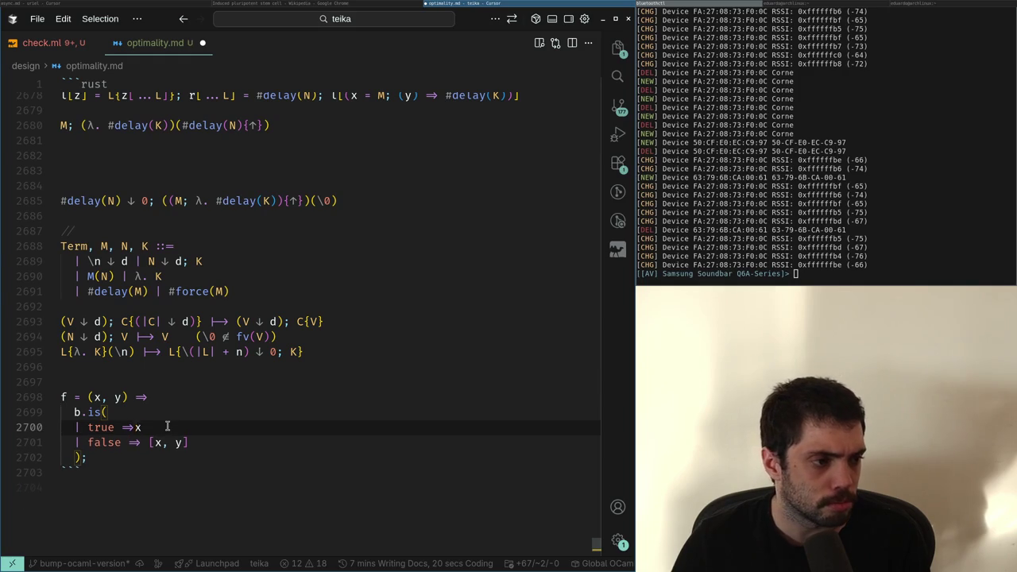
key(Return)
key(ctrl+z)
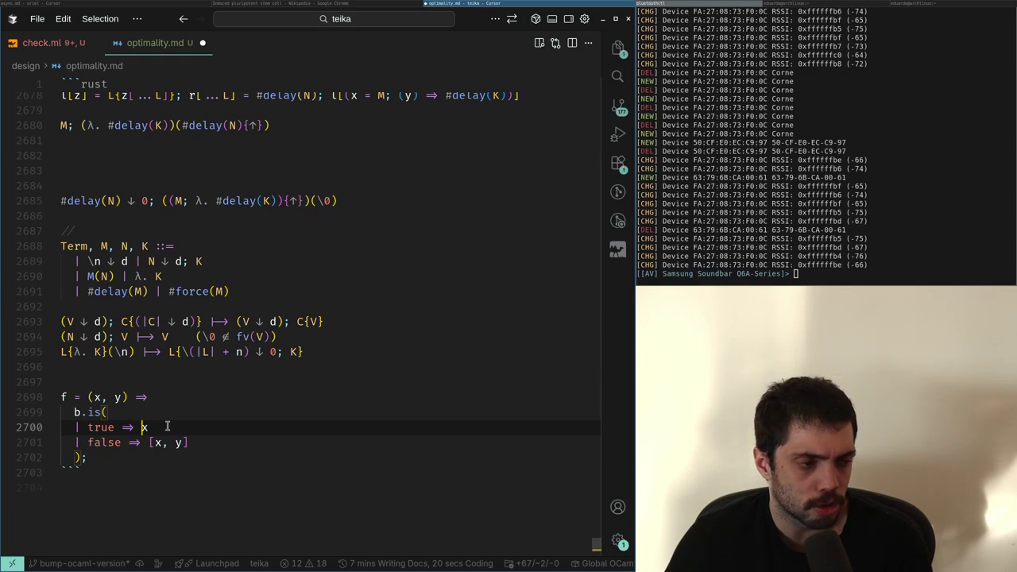
Reduce the false branch result from [x, y] to plain x
key(Down)
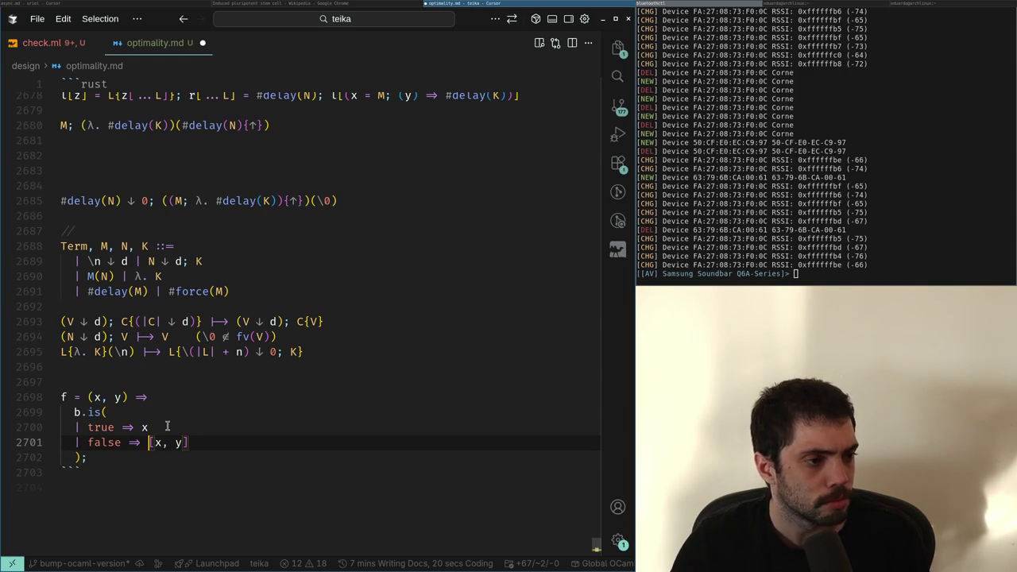
key(End)
key(Left)
key(BackSpace)
key(ctrl+z)
key(ctrl+z)
Put free(y); on its own line before x in the false branch
text(;)
key(Return)
key(Up)
key(shift+End)
key(Right)
key(shift+Home)
key(ctrl+c)
key(Up)
key(Up)
key(Down)
key(Down)
key(ctrl+z)
key(ctrl+z)
key(ctrl+z)
key(ctrl+shift+z)
key(ctrl+shift+z)
key(ctrl+shift+z)
Try pasting free(y); before the true branch's x, then remove it
key(Up)
key(Up)
key(Return)
key(ctrl+v)
key(Return)
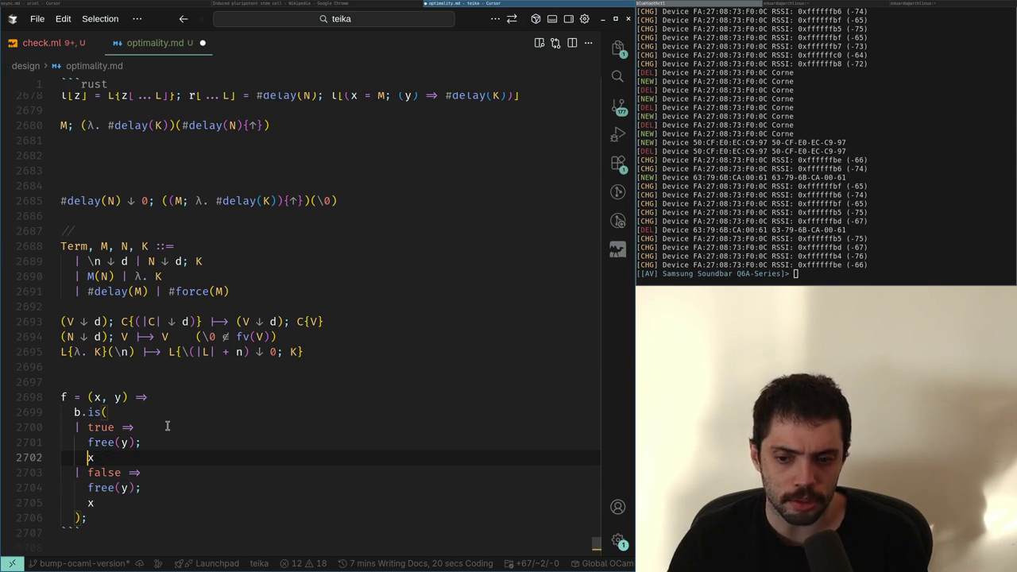
key(ctrl+z)
key(ctrl+z)
key(ctrl+z)
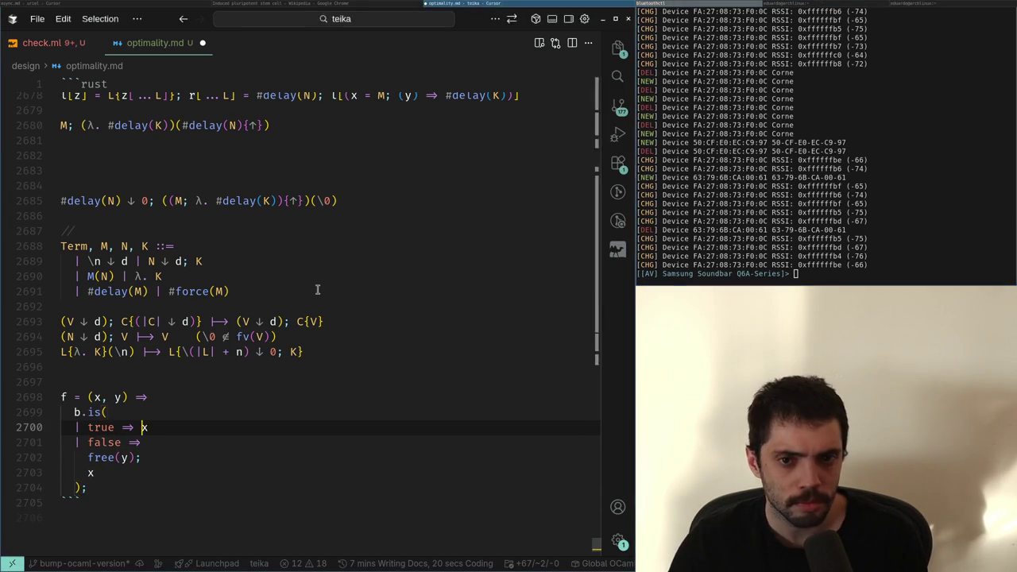
Remove free(y); from the true branch again and begin an opening parenthesis there
key(alt+Tab)
key(alt+Tab)
key(ctrl+shift+z)
key(ctrl+shift+z)
key(ctrl+shift+z)
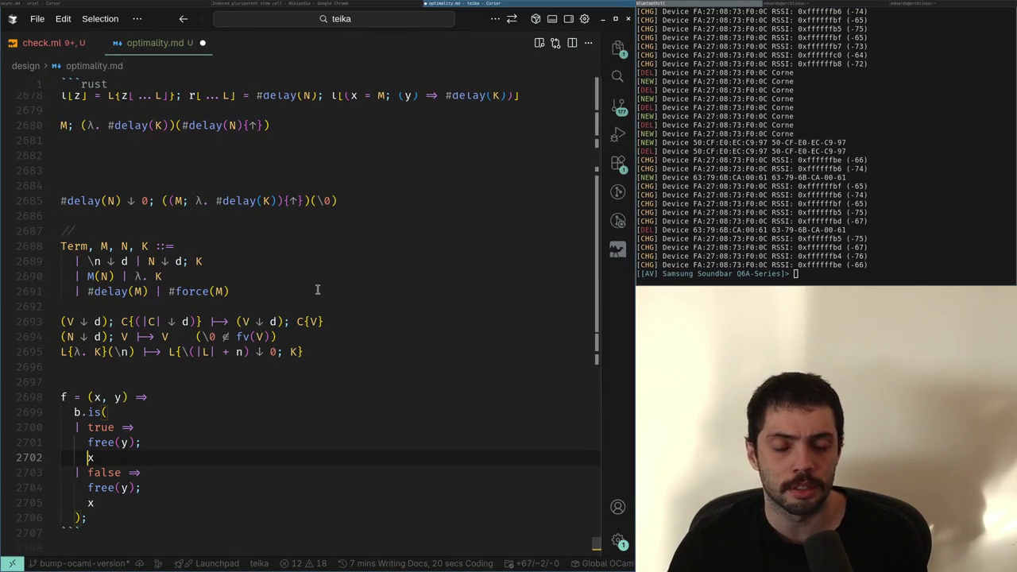
key(ctrl+z)
key(ctrl+z)
key(ctrl+z)
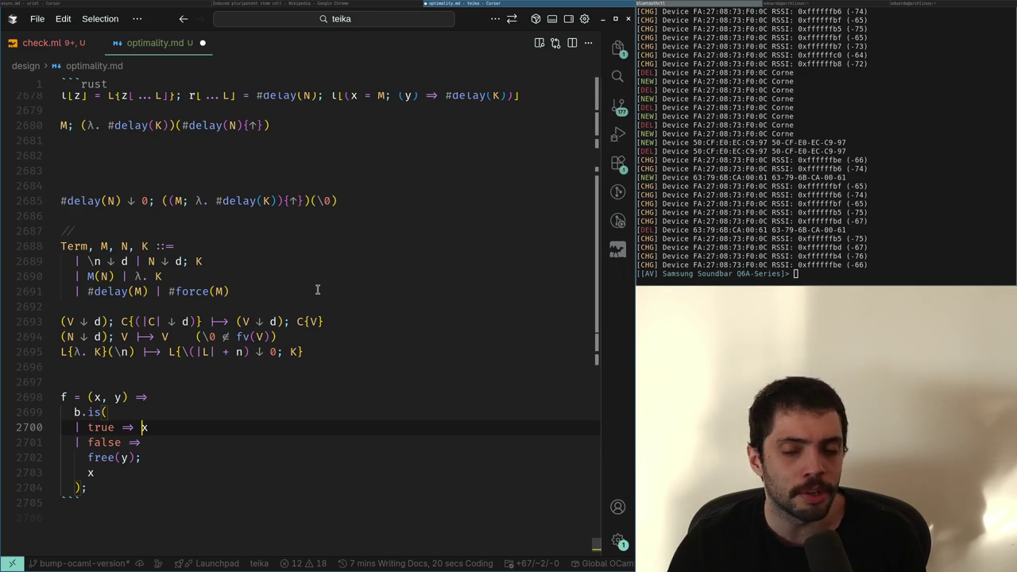
text((y)
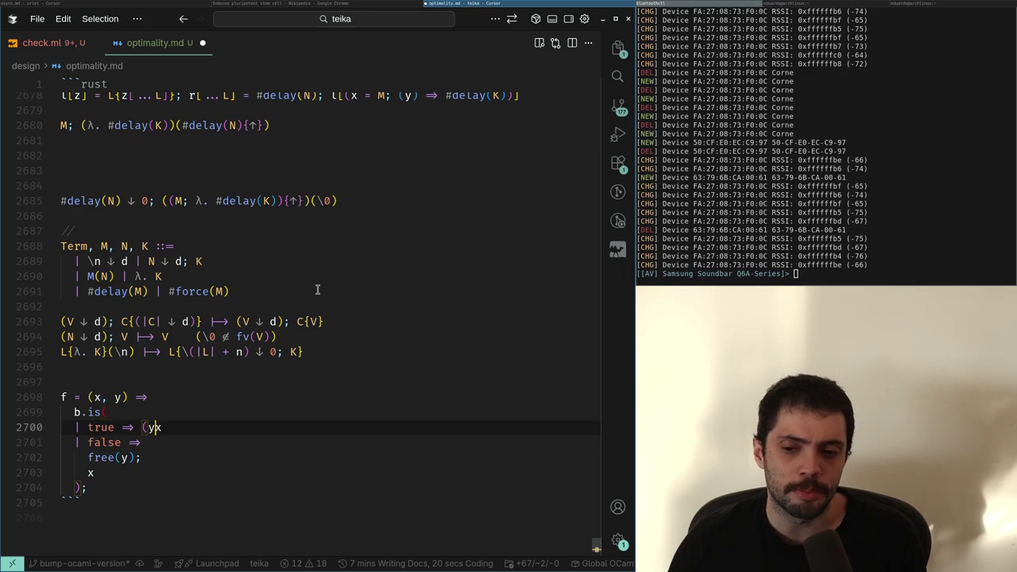
Give both branches of f the parameter list (x, y)
key(Home)
key(ctrl+Right)
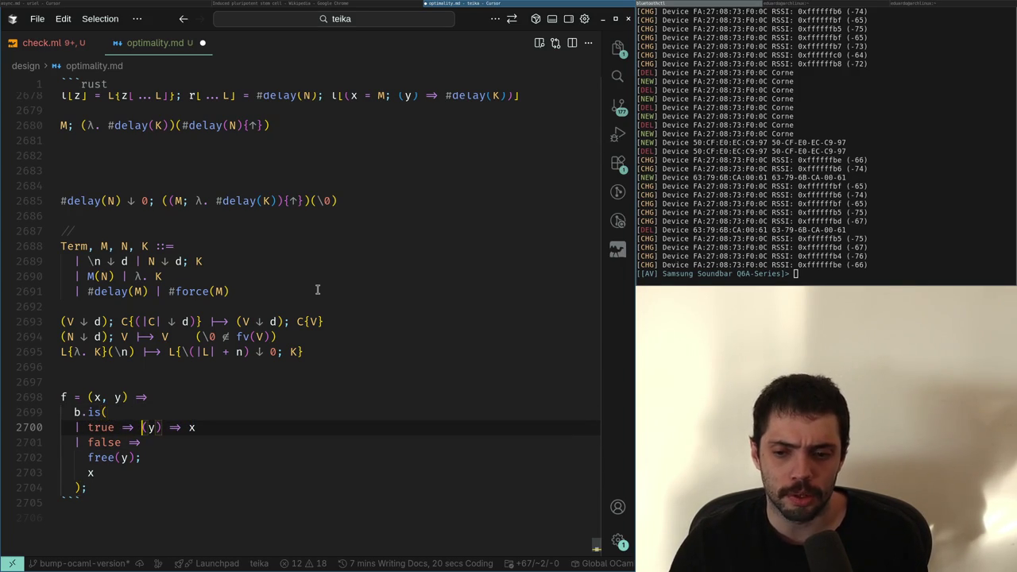
key(Right)
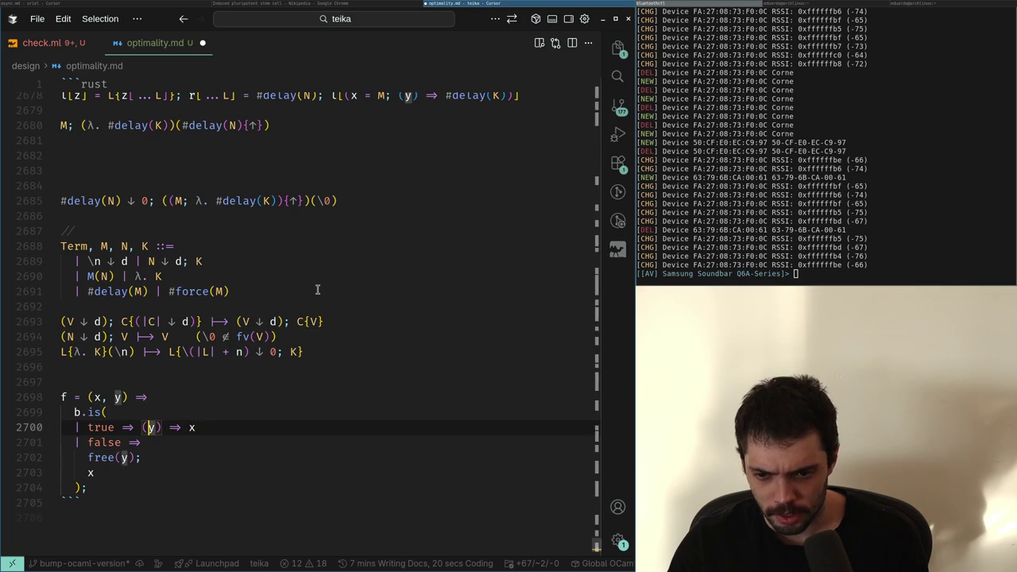
text(x,)
key(Down)
key(shift+Down)
key(BackSpace)
text(y)
key(Right)
text(=)
key(ctrl+Delete)
key(Down)
Rename the true branch's parameters to (a, b)
key(Up)
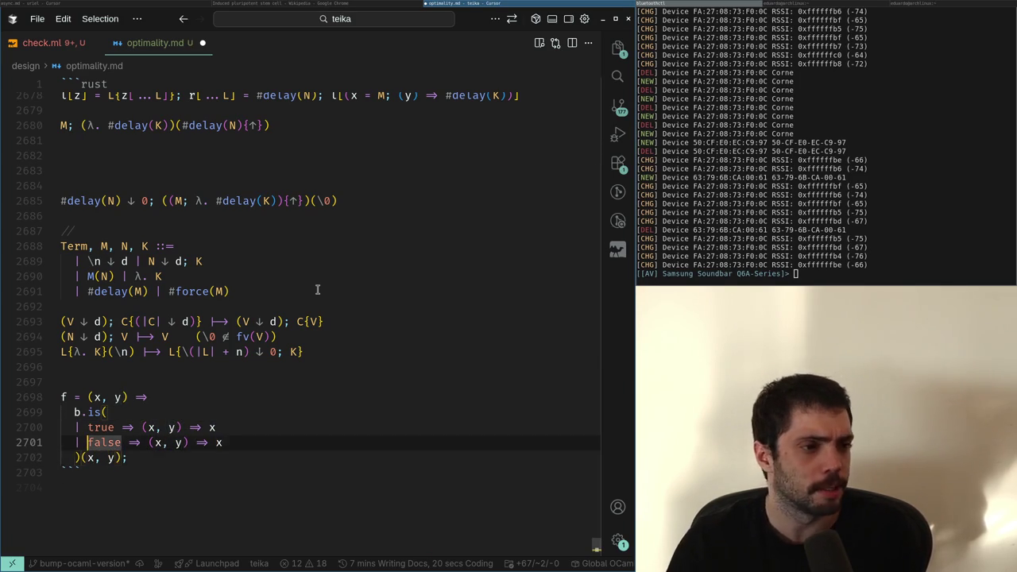
key(Up)
key(ctrl+Left)
key(ctrl+Left)
key(ctrl+Left)
key(ctrl+Left)
key(Delete)
text(a)
key(Right)
key(Right)
key(Delete)
text(b)
key(Down)
key(Left)
key(Left)
Rewrite the false branch as (a, b) ⇒ a, with both branches returning a
key(BackSpace)
text(a)
key(Right)
key(Right)
key(shift+Right)
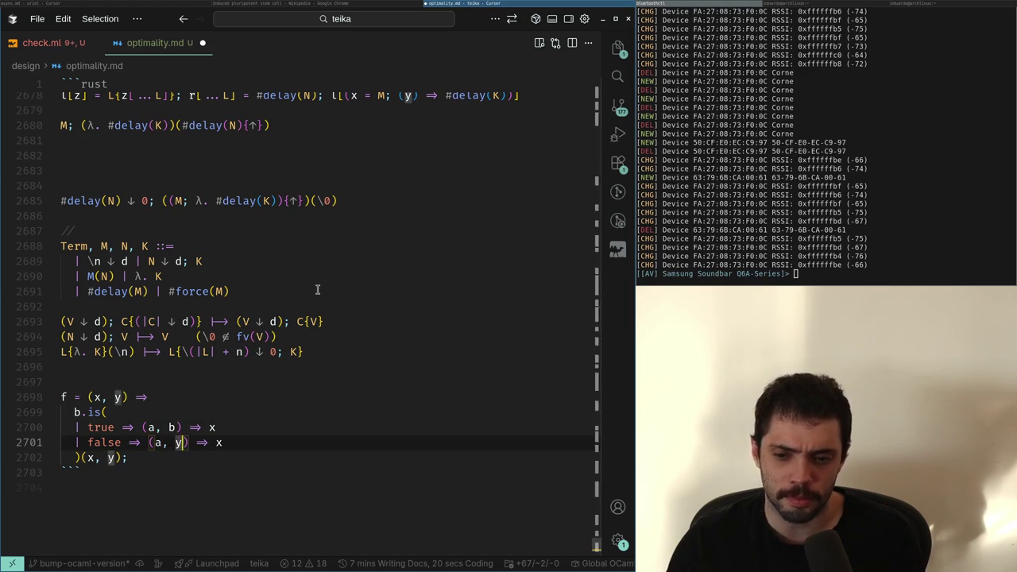
text(b)
key(Up)
key(End)
key(BackSpace)
text(a)
key(Down)
key(BackSpace)
text(a)
Try adding free(b); lines to both branches, then undo them
key(Left)
key(Return)
key(Return)
key(Up)
text(f)
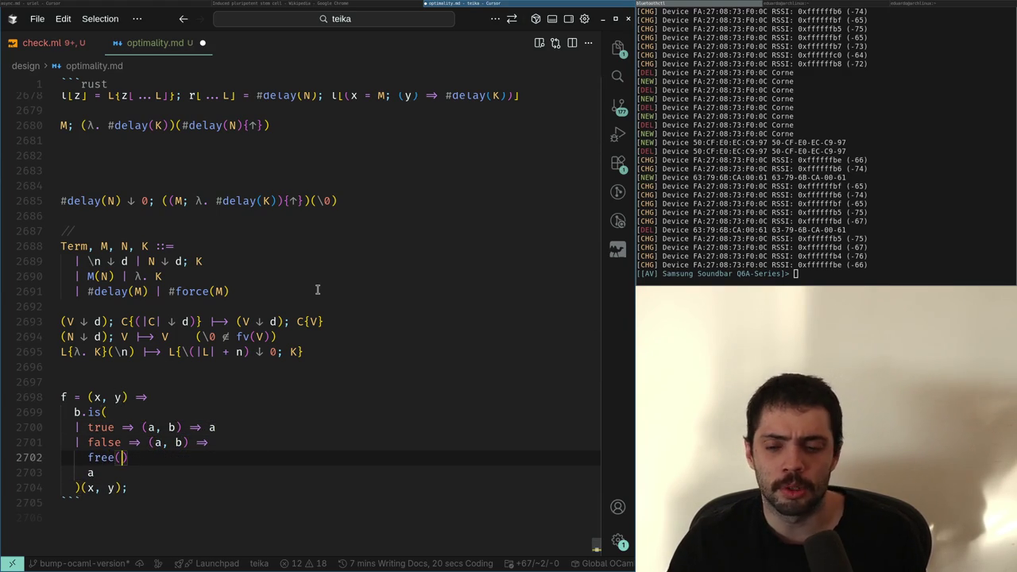
key(Up)
key(Up)
key(End)
key(Left)
key(Return)
text(fr)
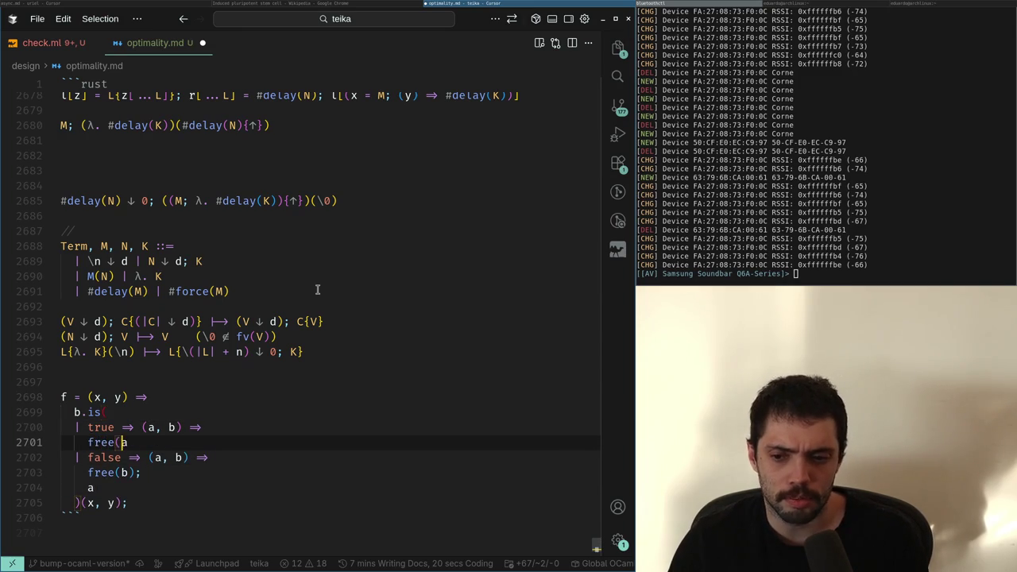
key(ctrl+z)
key(ctrl+z)
key(ctrl+z)
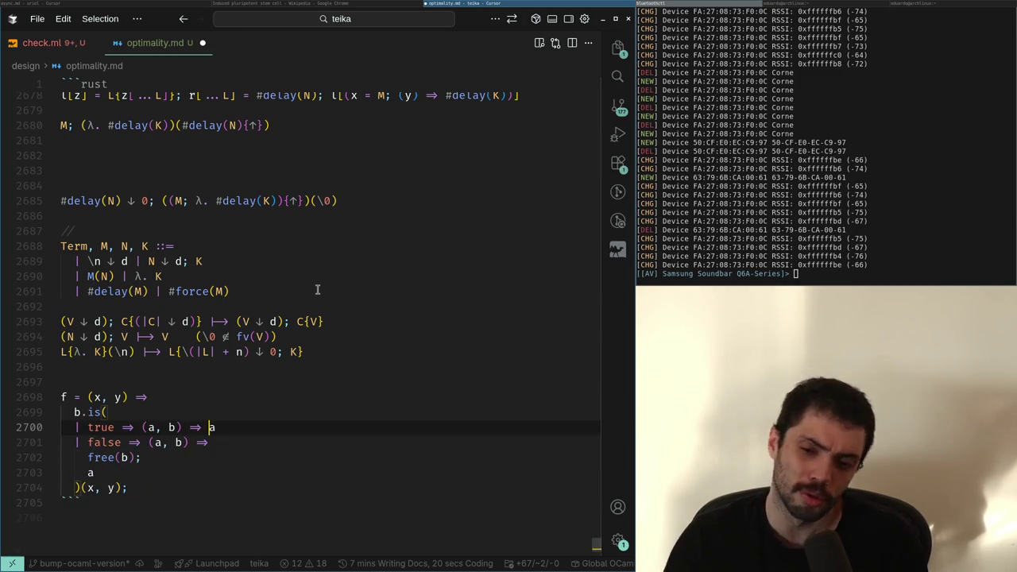
key(ctrl+z)
key(ctrl+z)
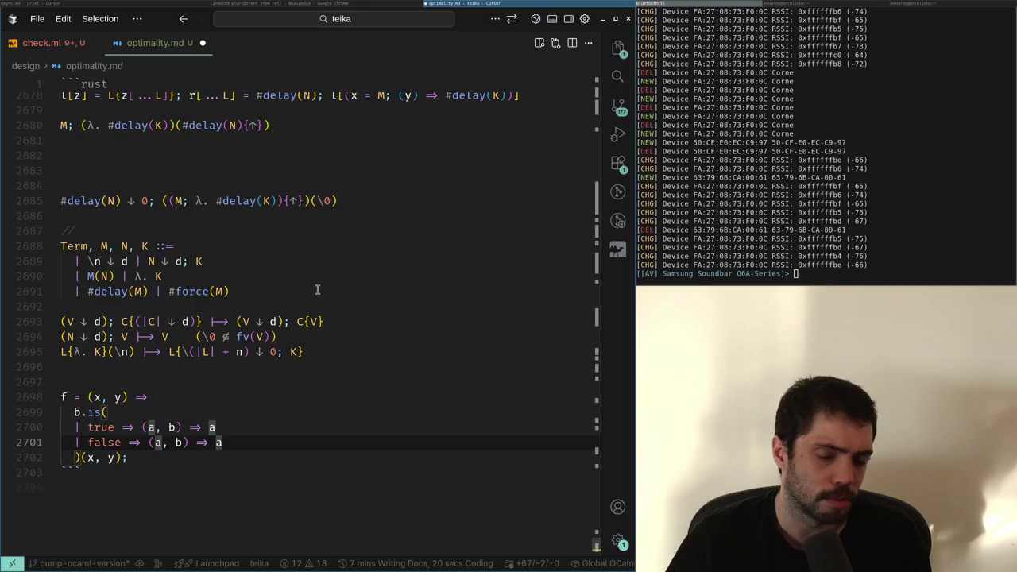
Glance at the Wikipedia article, select the whole f definition block, then return to the stem-cell article
key(alt+Tab)
scroll(318, 294, up, 2)
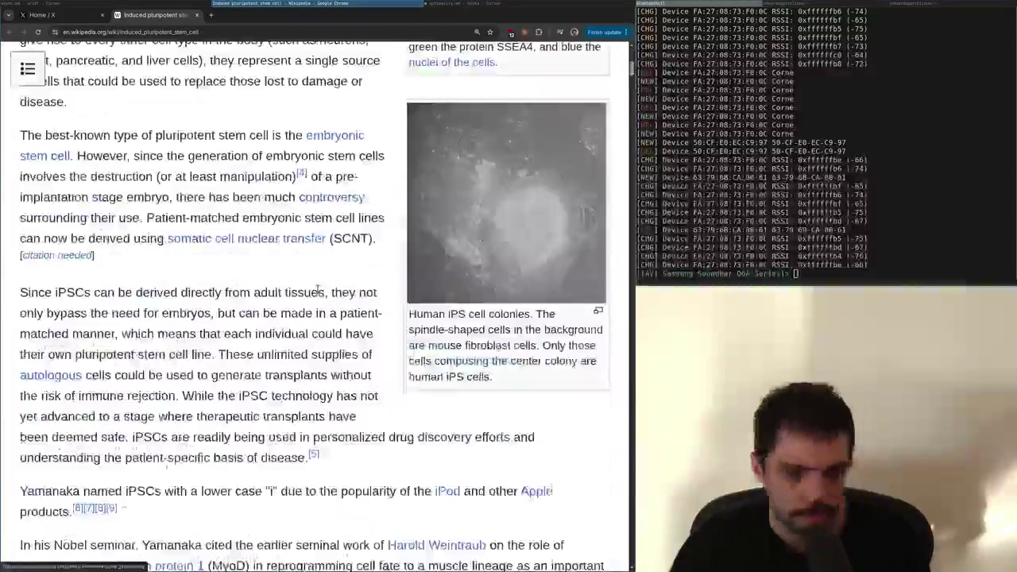
scroll(317, 291, down, 5)
key(alt+Tab)
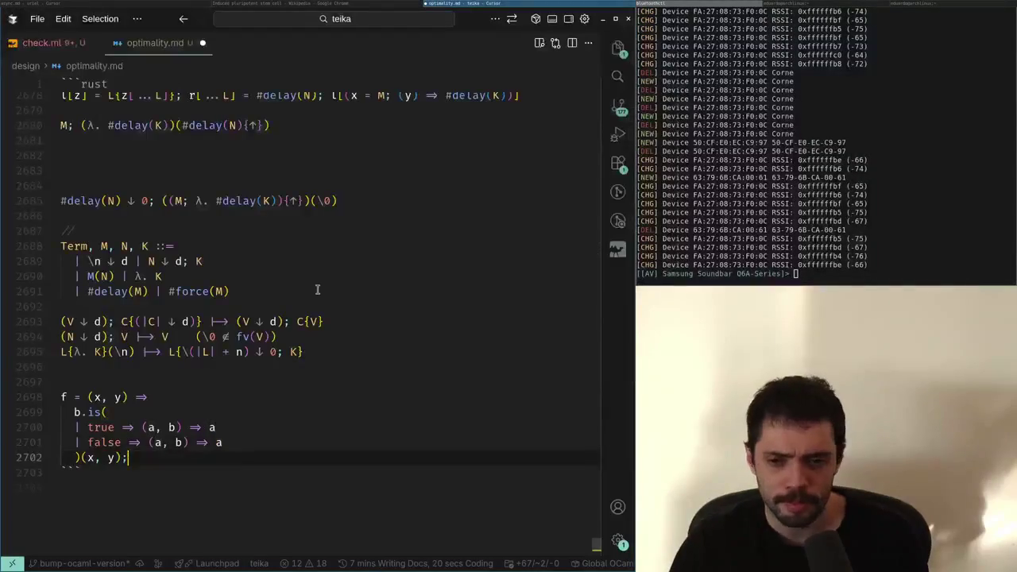
key(Down)
key(shift+Up)
key(shift+Up)
key(shift+Up)
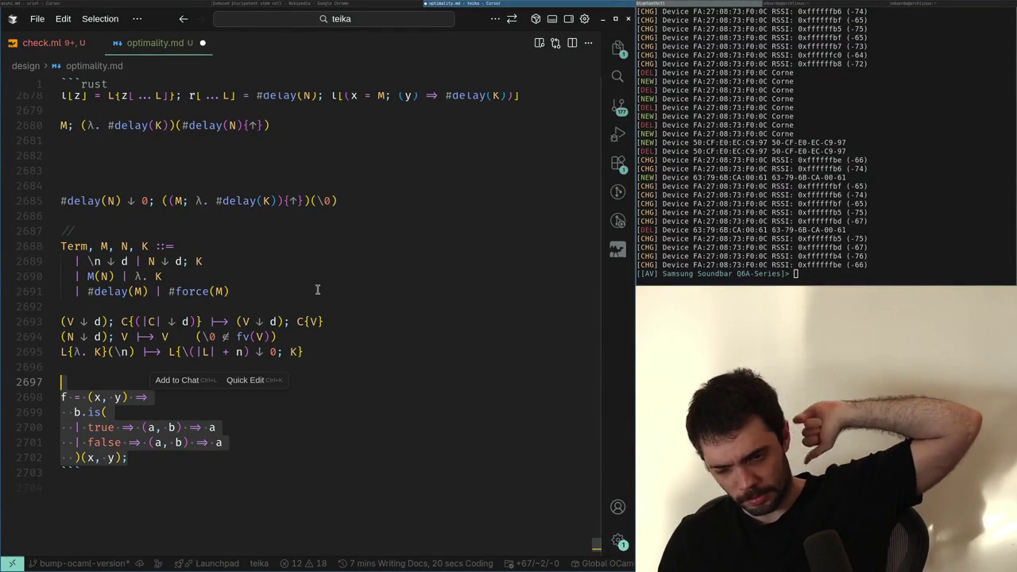
key(alt+Tab)
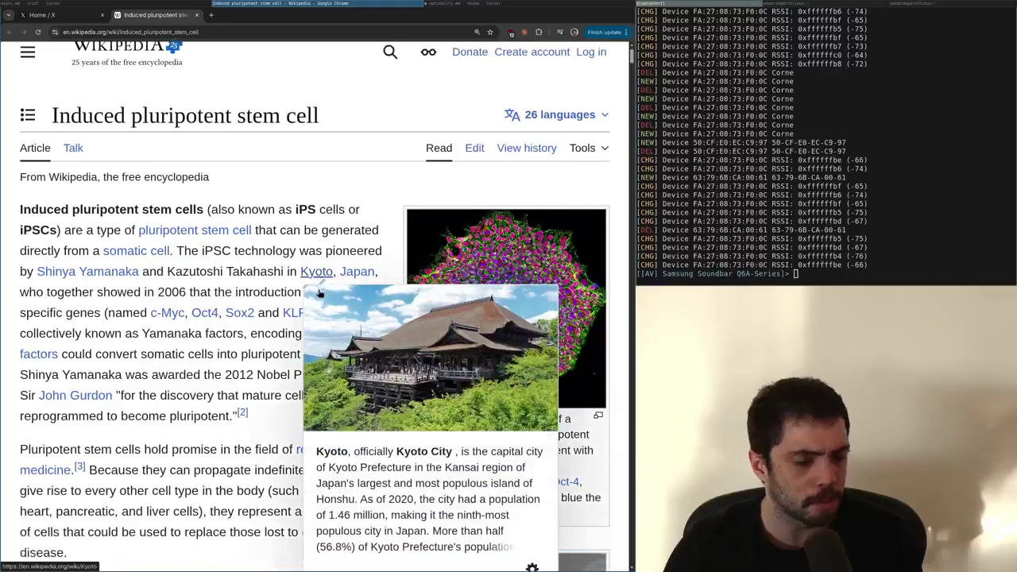
double_click(291, 270)
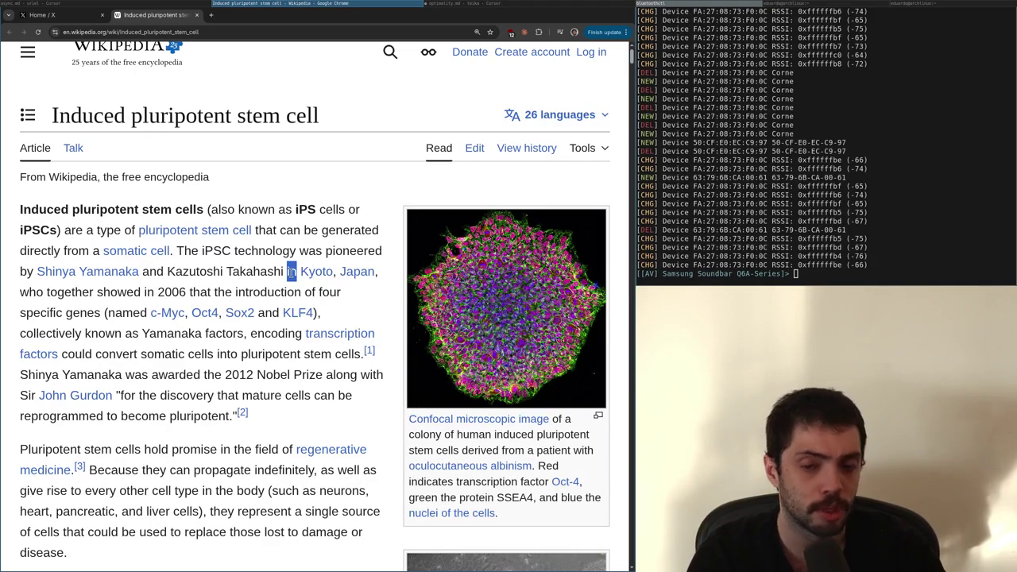
key(alt+Tab)
Add a new definition f = (x, y) => [x, y]; above the existing f
key(Up)
key(Up)
key(Return)
key(Return)
key(Up)
text(f = (x, y) =>)
Duplicate the list-returning line and reorder the copy to [y, x]
key(Return)
text([x, y)
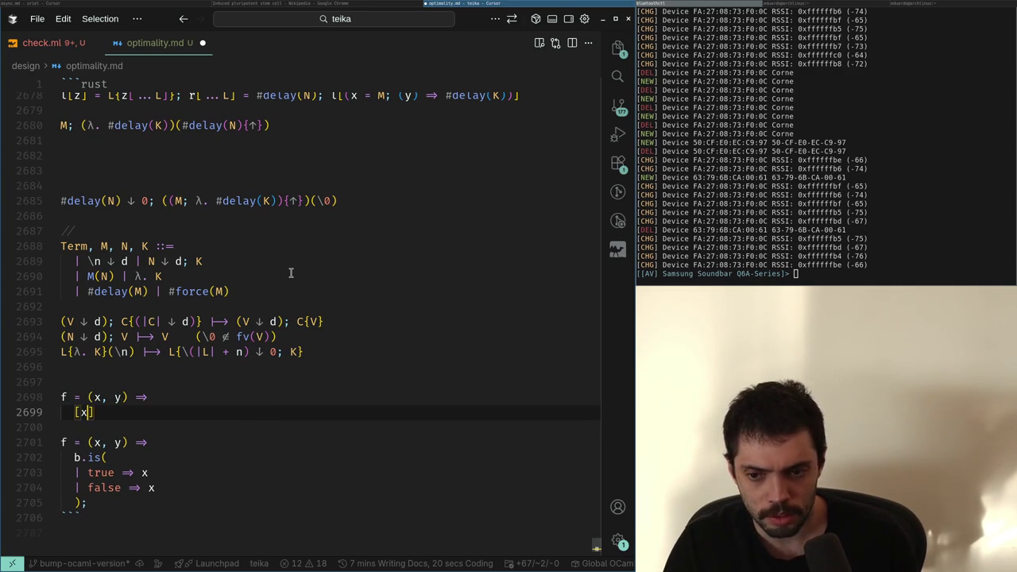
text(];)
key(Up)
key(End)
key(Delete)
key(shift+Home)
key(ctrl+c)
key(End)
key(Return)
key(ctrl+v)
key(Left)
key(Left)
key(Left)
key(BackSpace)
key(BackSpace)
key(Right)
key(Delete)
text(x)
Split the second f so [y, x] sits on its own indented line below a blank line
key(Up)
key(End)
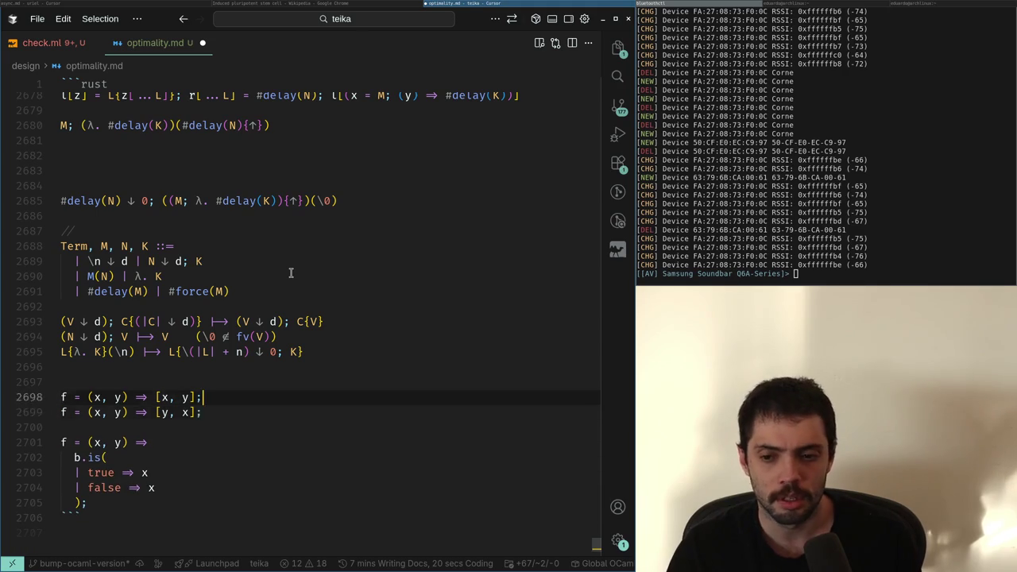
key(Left)
key(Left)
key(Left)
key(Down)
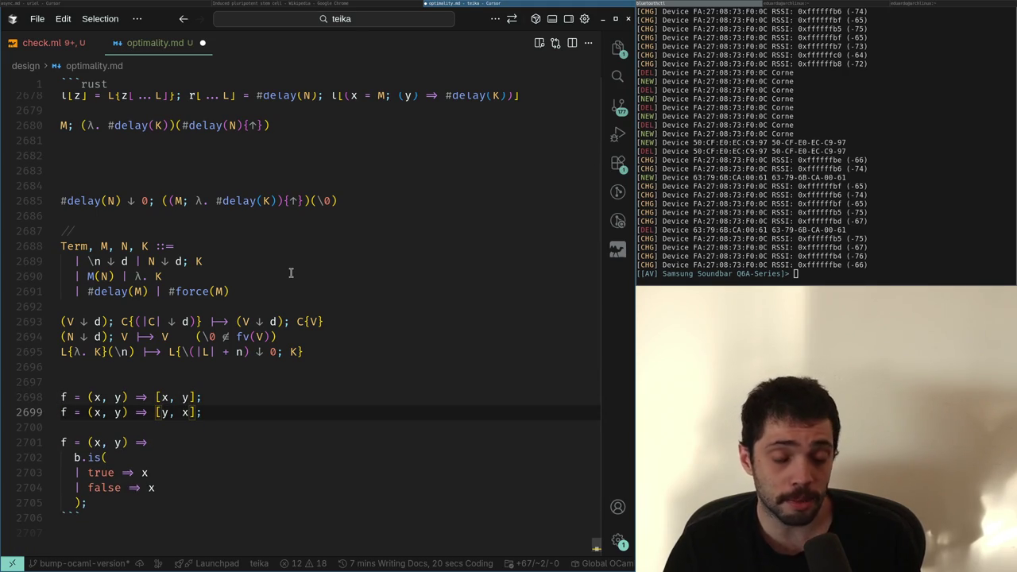
key(Return)
key(ctrl+shift+Return)
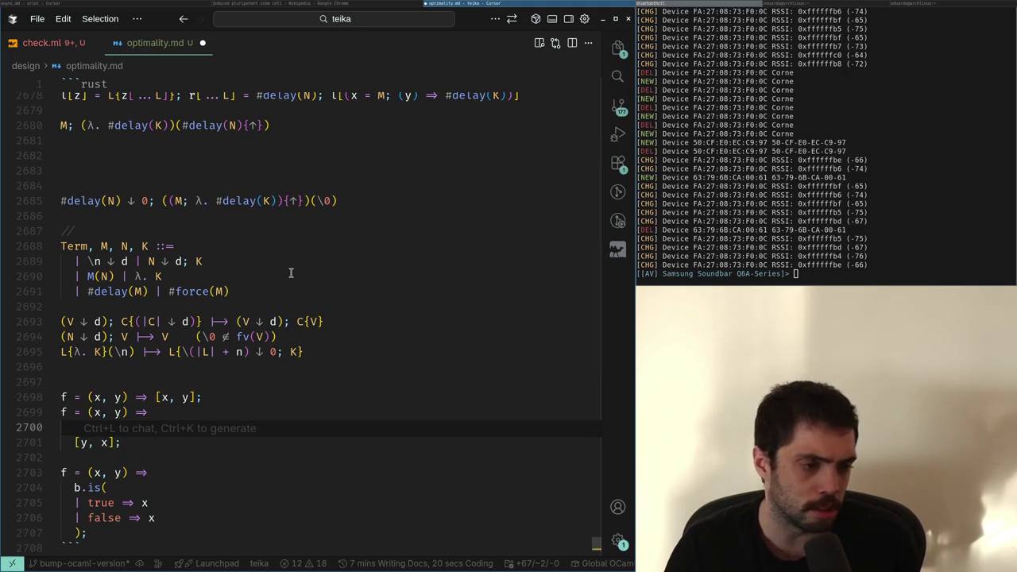
Type the xchg(x, y) binding line and start editing the returned pair
text([)
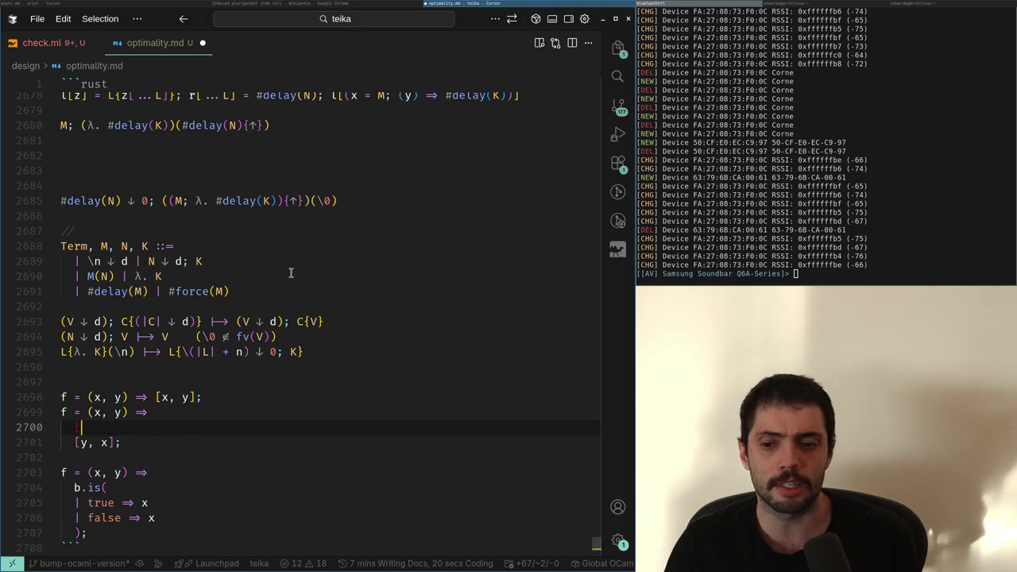
text(x)
text((x, y)
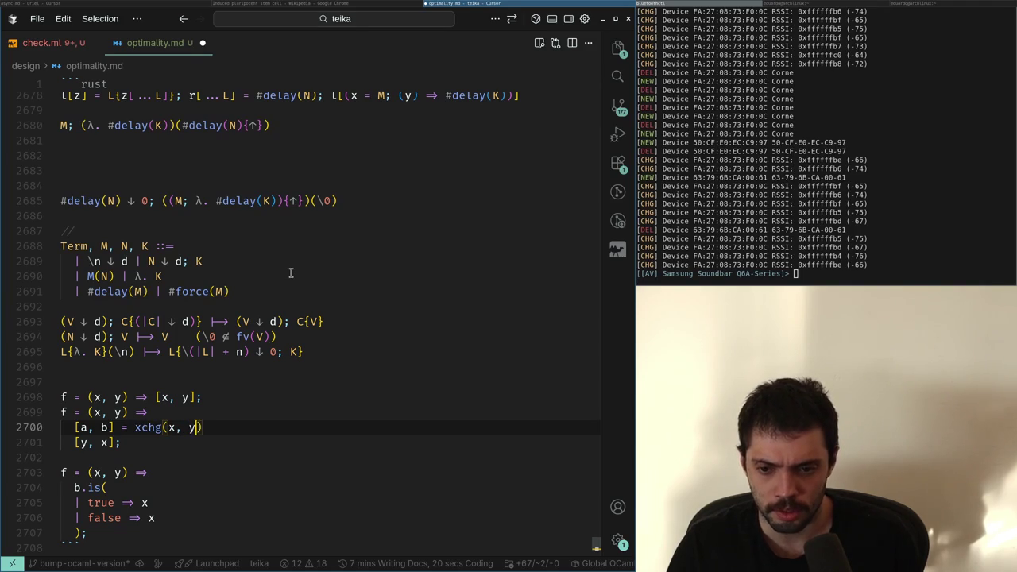
key(Down)
key(Left)
key(Left)
key(Left)
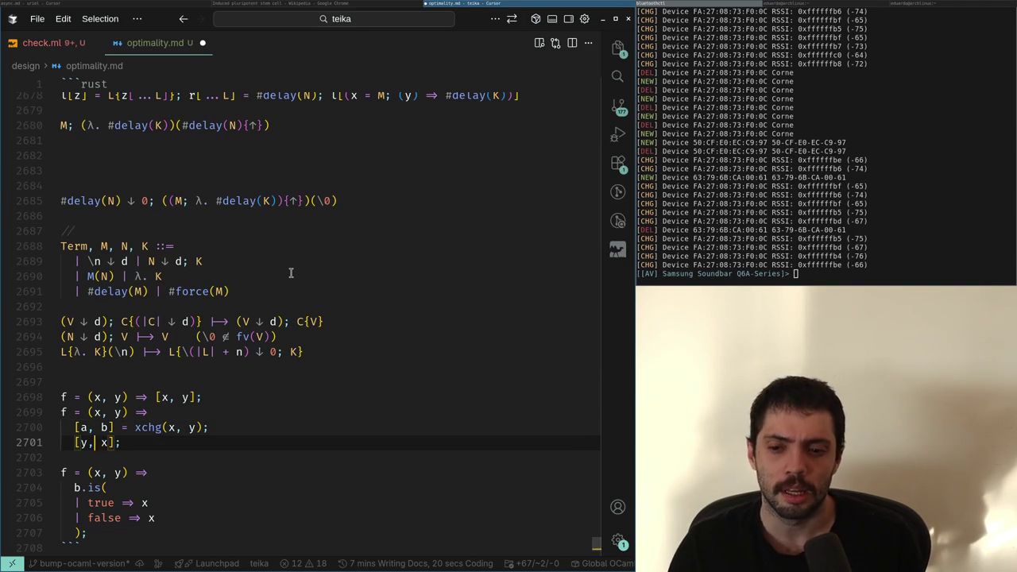
key(BackSpace)
key(Right)
key(Delete)
text(b)
Rename both the bound pair and the returned pair to [b, a]
key(Up)
key(Left)
key(Left)
key(Left)
key(shift+Left)
text(b)
key(Right)
key(Right)
key(Delete)
text(a)
key(Down)
key(Left)
key(Left)
key(Left)
key(shift+Left)
text(b)
key(BackSpace)
text(a)
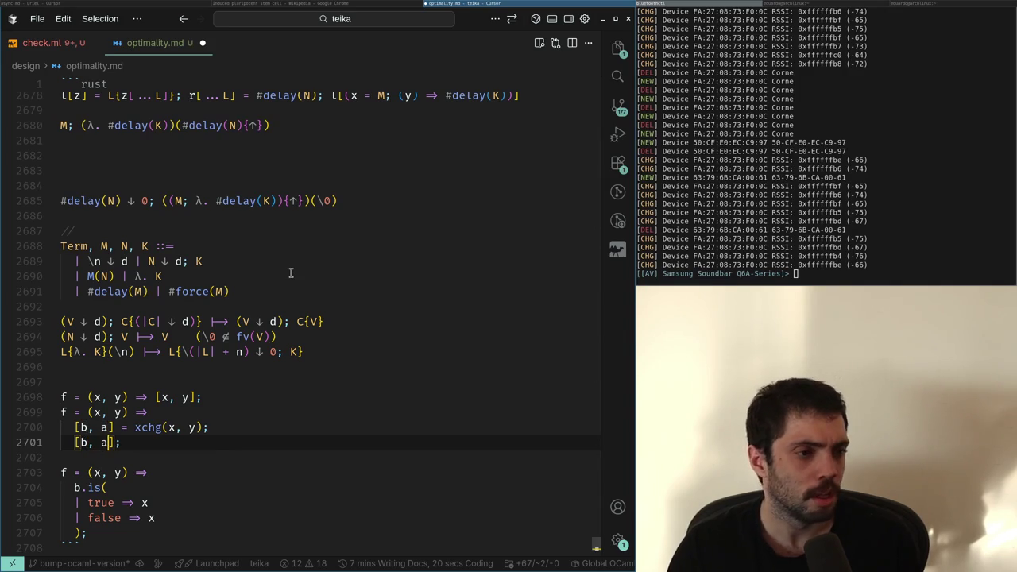
Duplicate the f = (x, y) => header line and end the one-line swap with a semicolon
key(Home)
key(shift+Up)
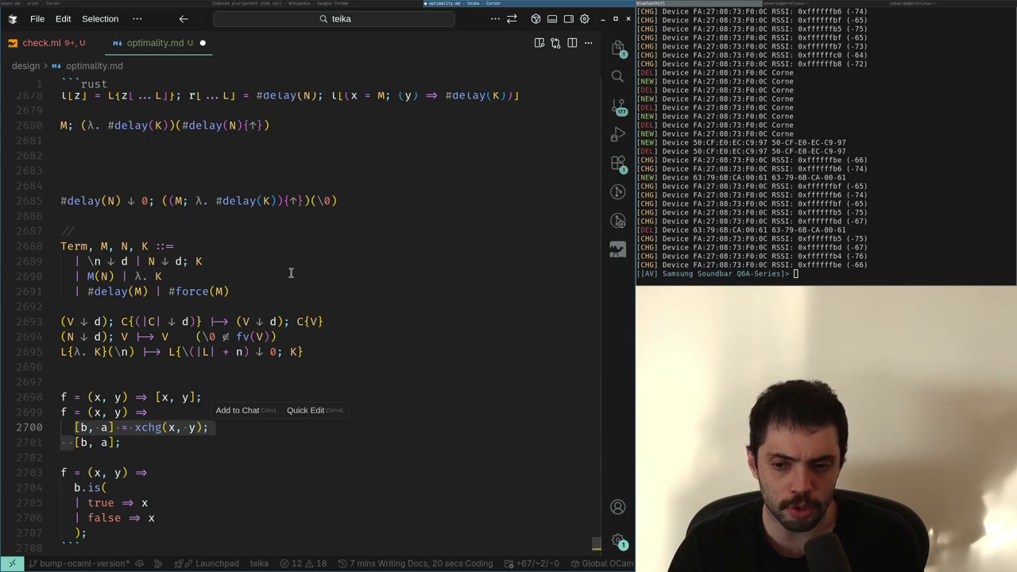
key(Left)
key(shift+Up)
key(End)
key(shift+alt+Up)
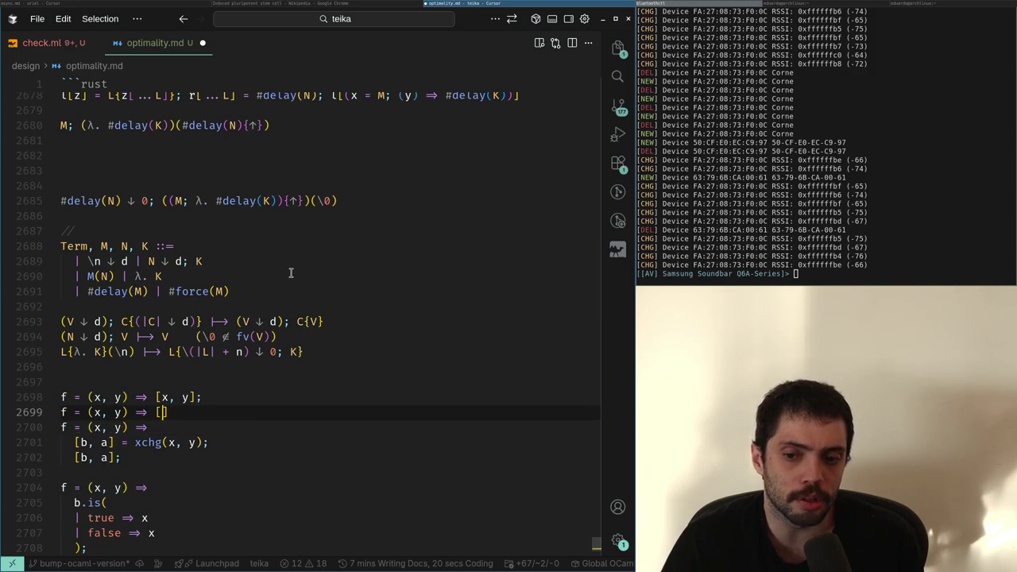
text(;)
key(Return)
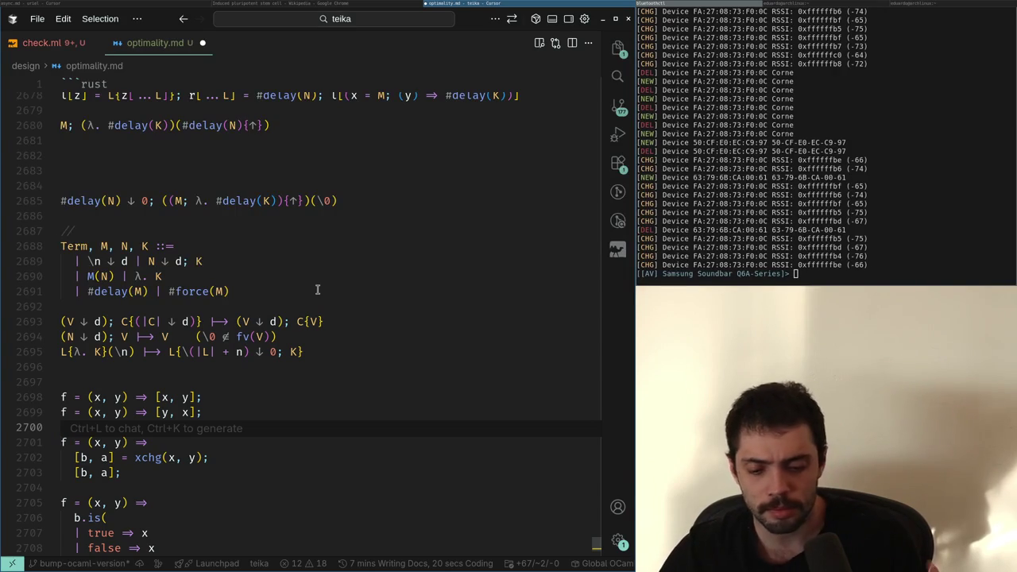
Insert blank lines above the f examples, remove a stray FF, then return to the stem cell Wikipedia article
key(Up)
key(Up)
key(ctrl+shift+Return)
key(ctrl+shift+Return)
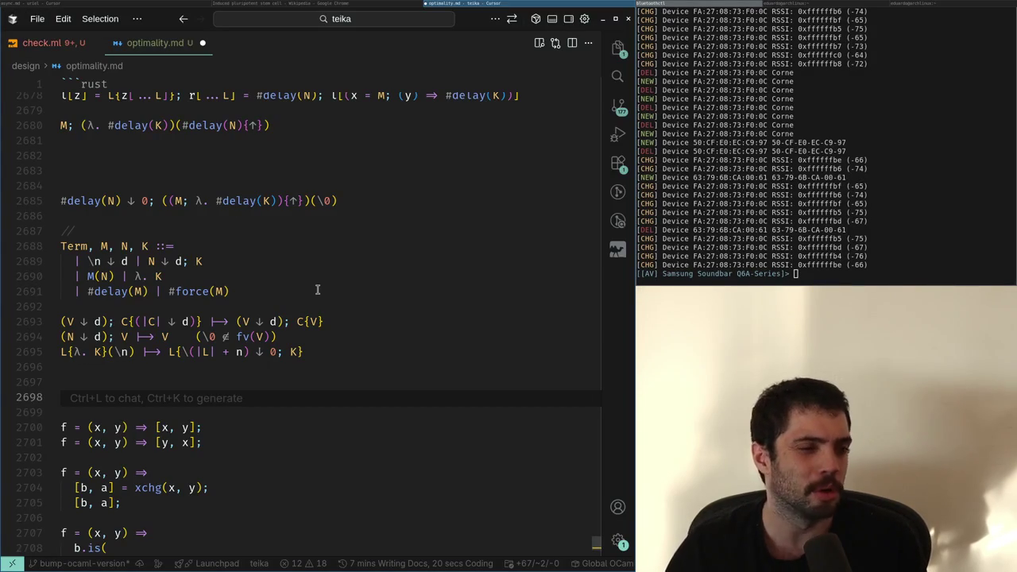
text(FF)
key(BackSpace)
key(BackSpace)
key(BackSpace)
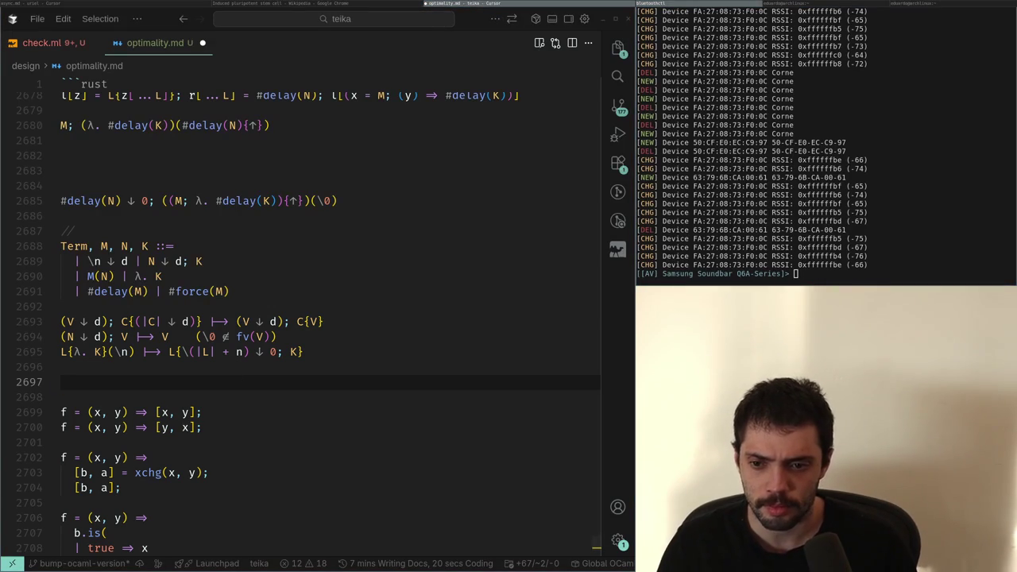
click(239, 5)
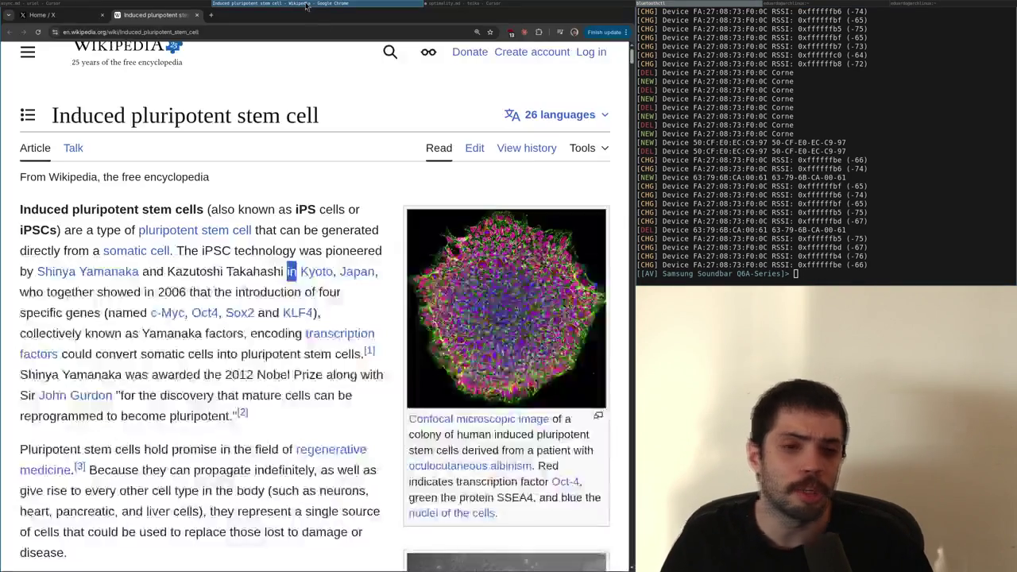
scroll(360, 271, down, 1)
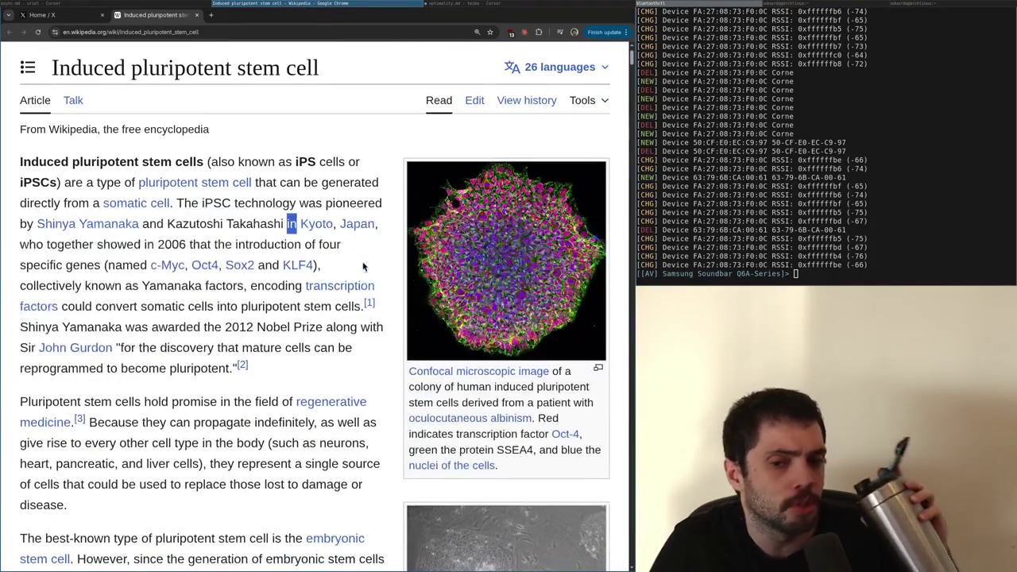
scroll(376, 257, down, 5)
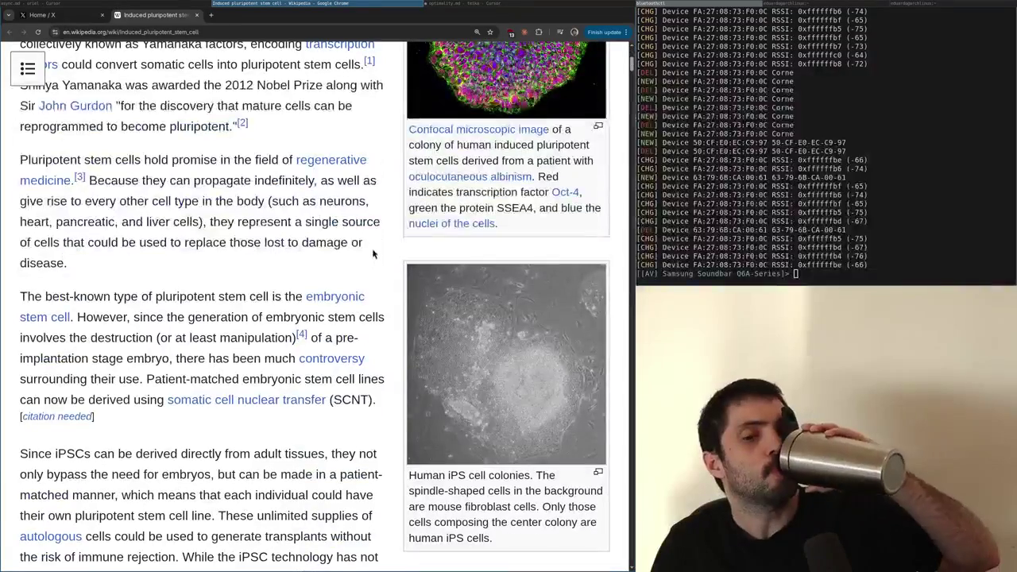
click(526, 6)
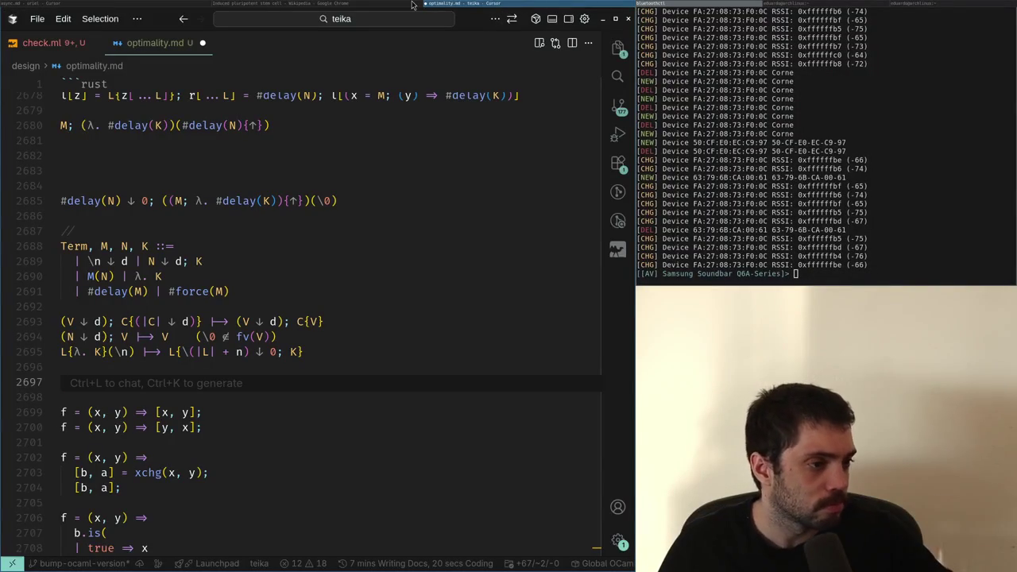
click(350, 4)
scroll(322, 318, down, 15)
scroll(324, 349, down, 4)
scroll(323, 354, up, 10)
scroll(324, 355, up, 11)
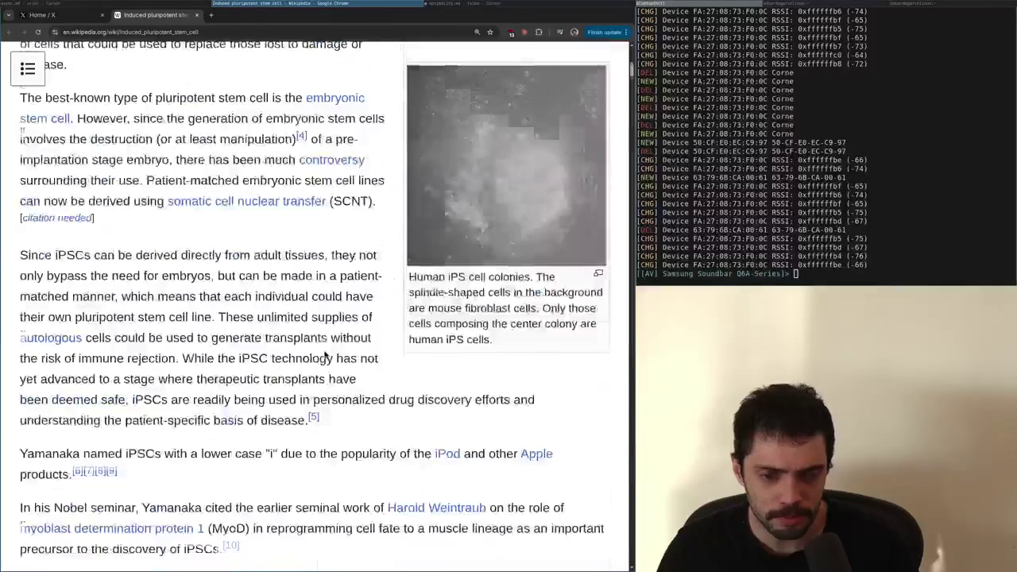
scroll(326, 342, down, 7)
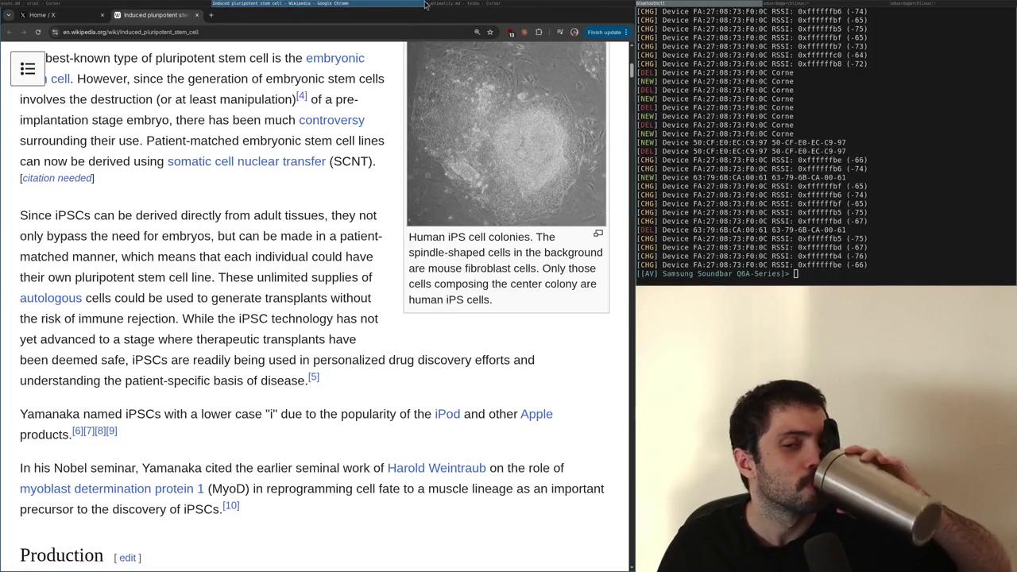
key(alt+Tab)
click(182, 428)
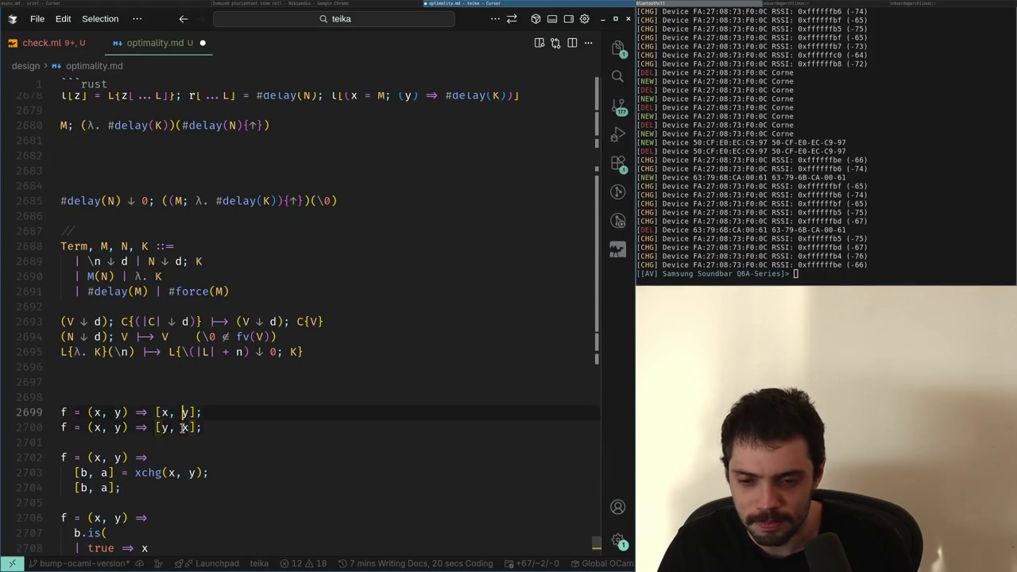
Delete all the f examples below the reduction rules, leaving one empty line
key(ctrl+shift+End)
key(BackSpace)
key(BackSpace)
key(BackSpace)
key(Return)
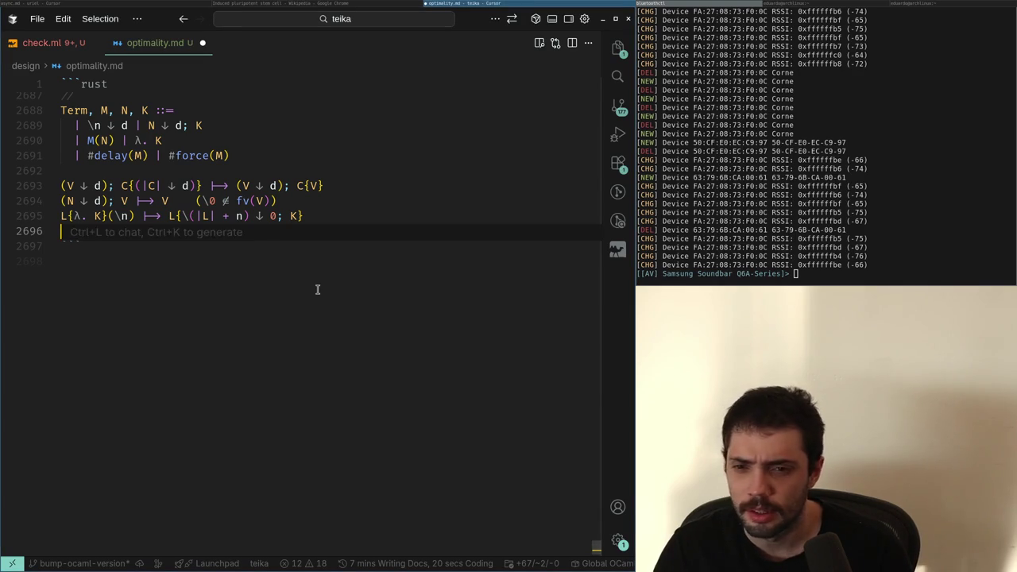
key(Up)
key(Down)
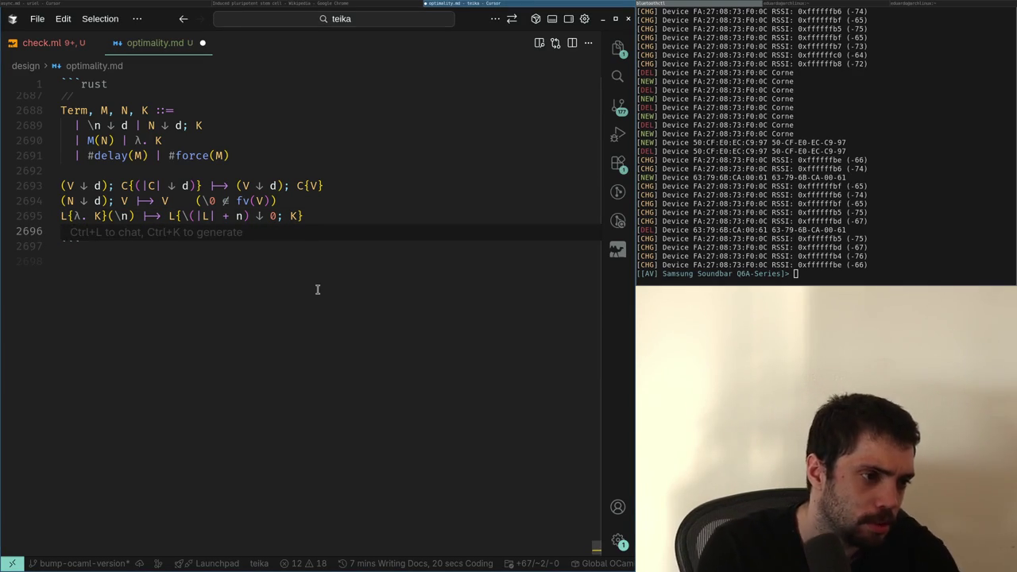
Inspect the V, d and K terms in the second and third reduction rules
key(Up)
key(Up)
key(ctrl+Right)
key(ctrl+Right)
key(ctrl+Right)
key(ctrl+Left)
key(ctrl+Left)
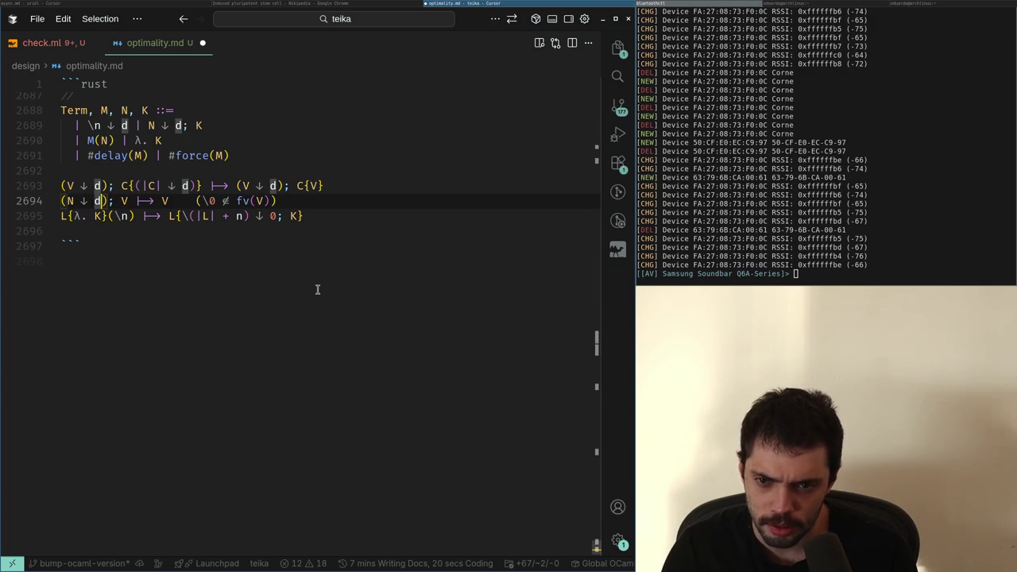
key(super+Right)
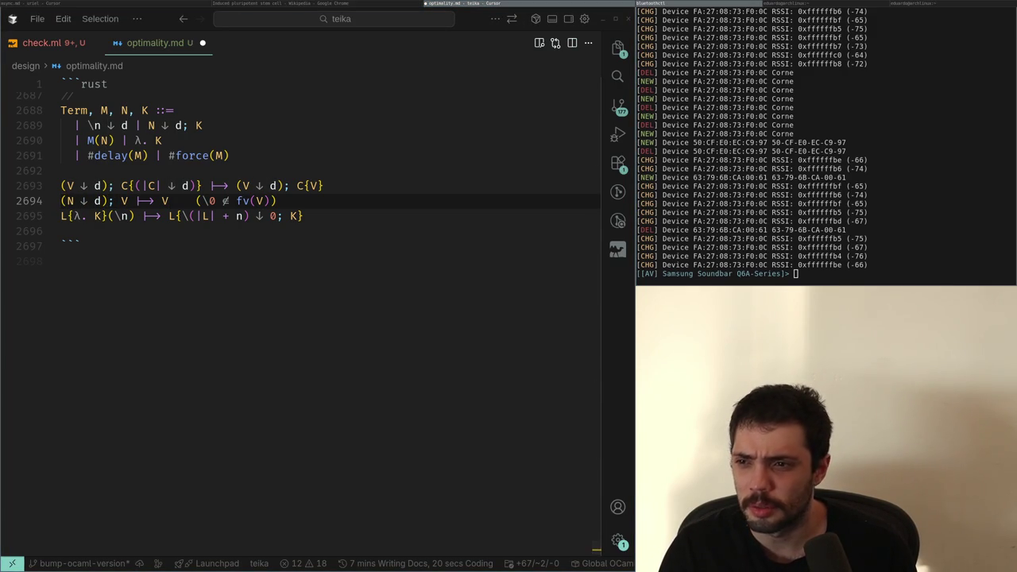
key(super+Left)
key(ctrl+Right)
key(ctrl+Right)
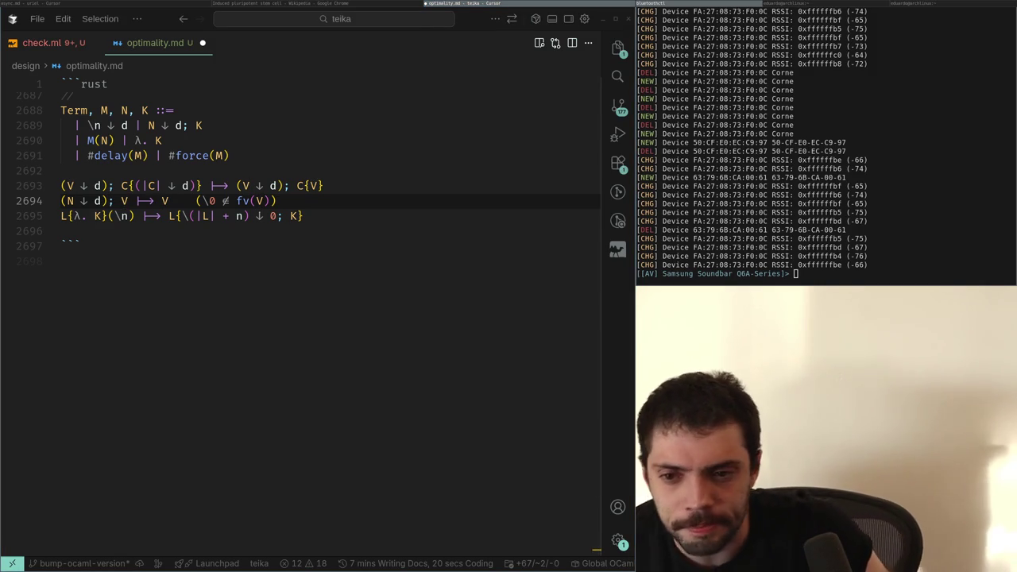
click(101, 200)
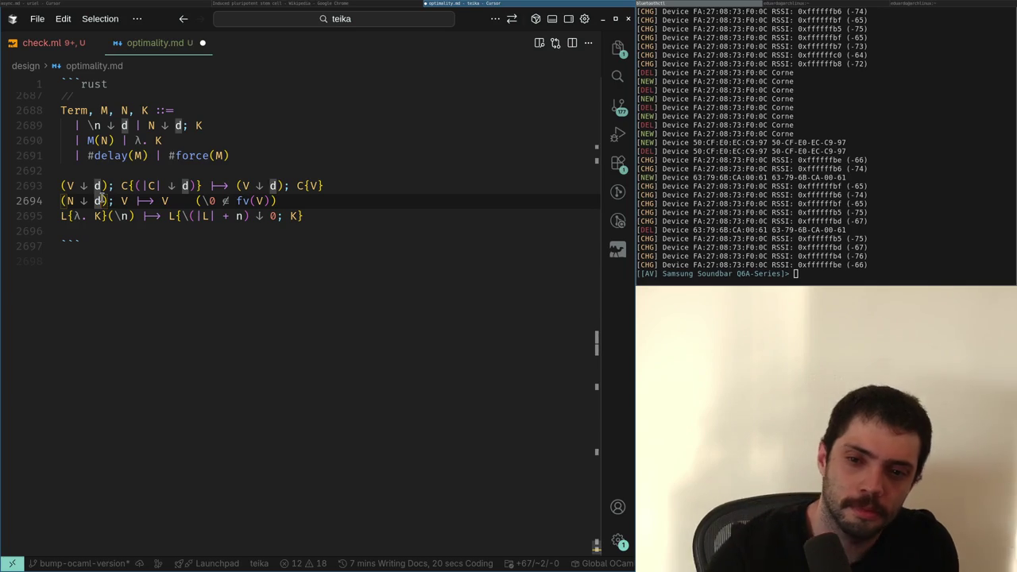
key(Down)
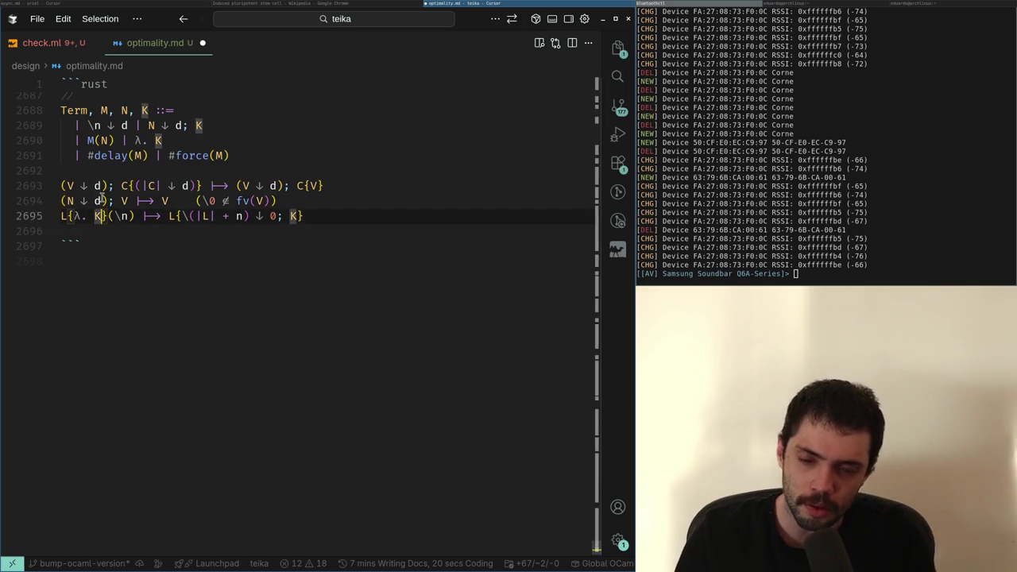
key(Down)
key(Down)
key(Up)
Reset the spacing to blank lines after the rules, briefly checking the Wikipedia window
key(BackSpace)
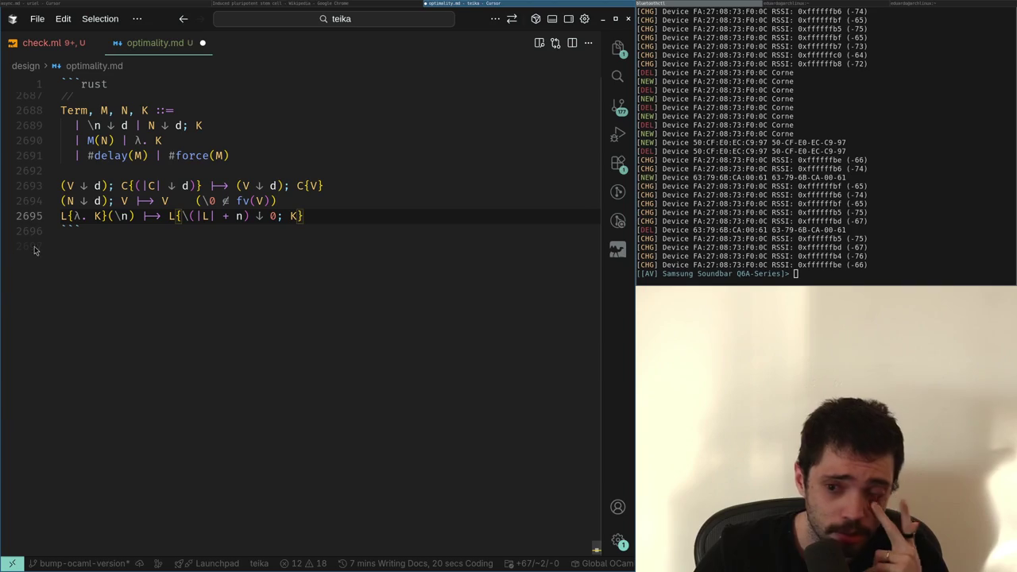
key(Return)
key(Return)
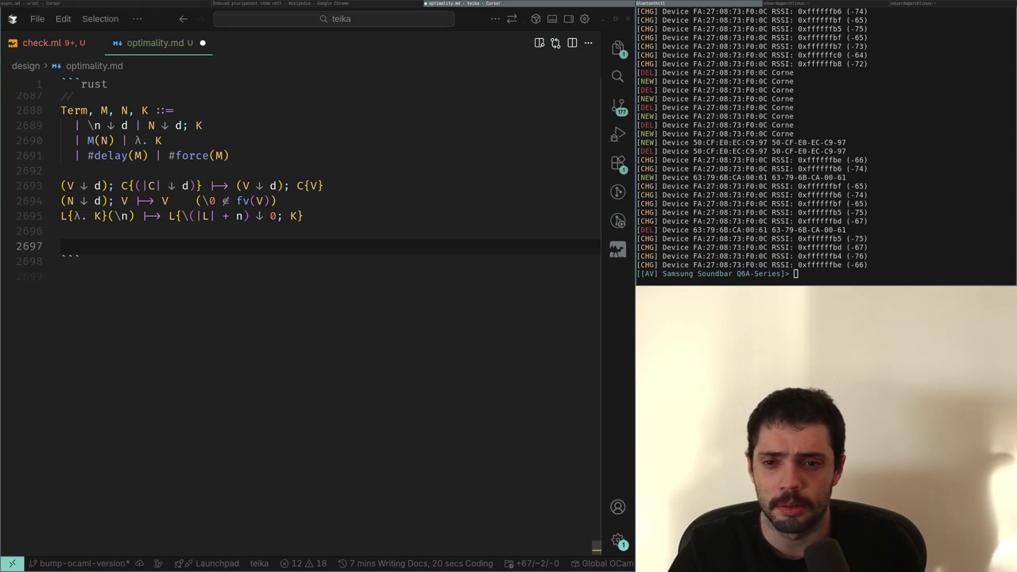
key(alt+Tab)
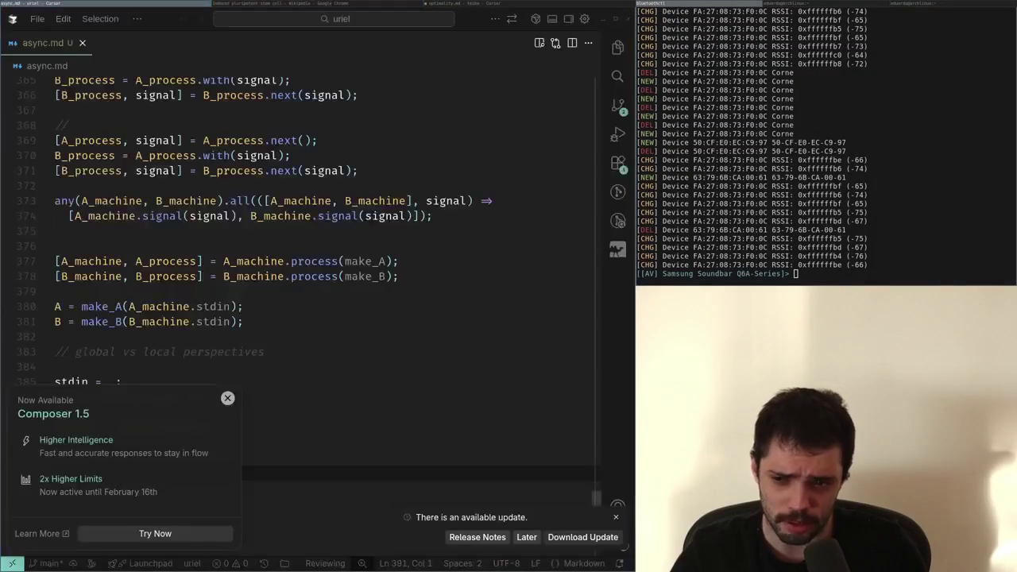
key(alt+Tab)
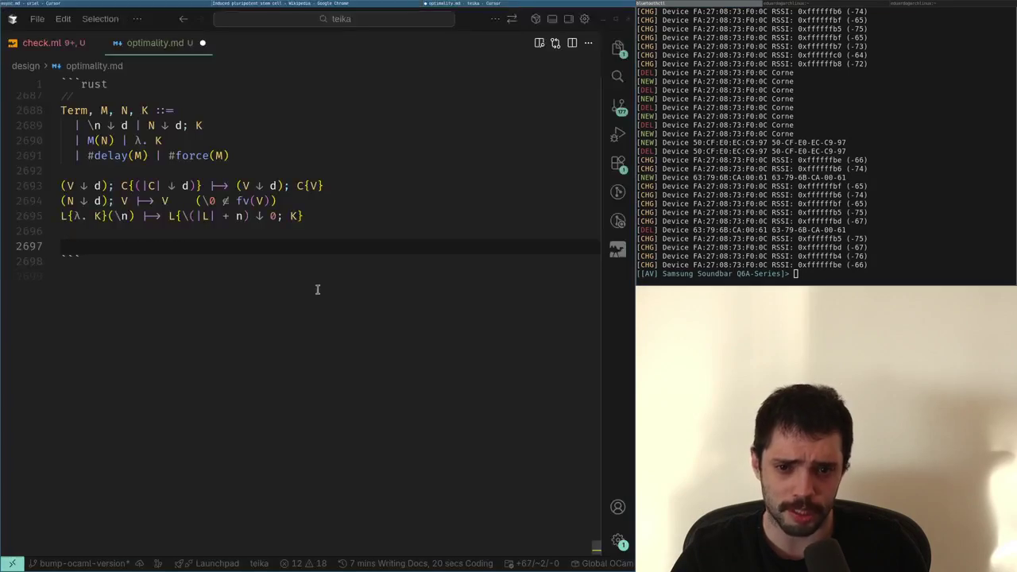
key(Return)
key(Return)
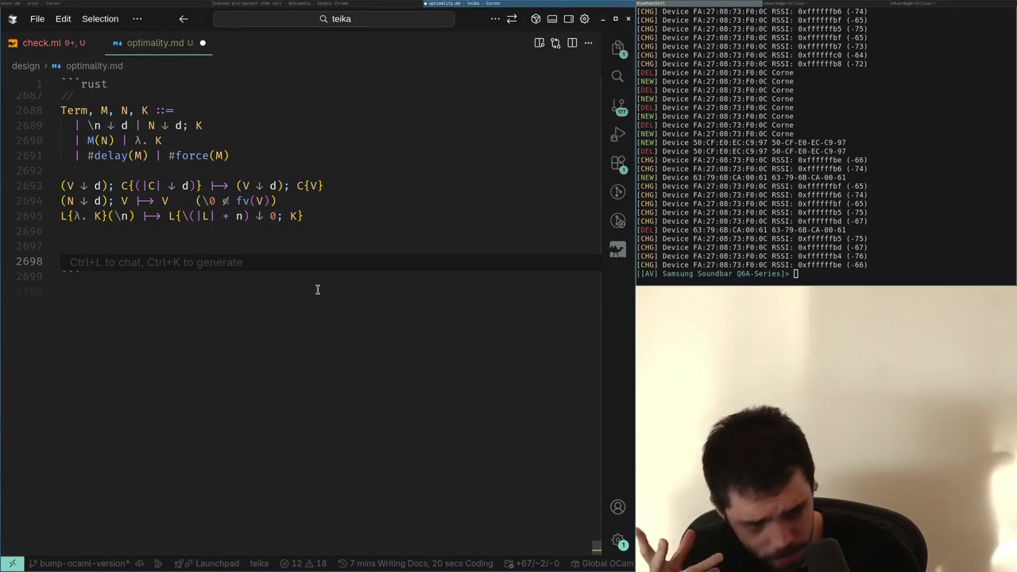
Type the example line f = (x) => I(x); k(f(a)); below the rules
text(f)
key(BackSpace)
text(f)
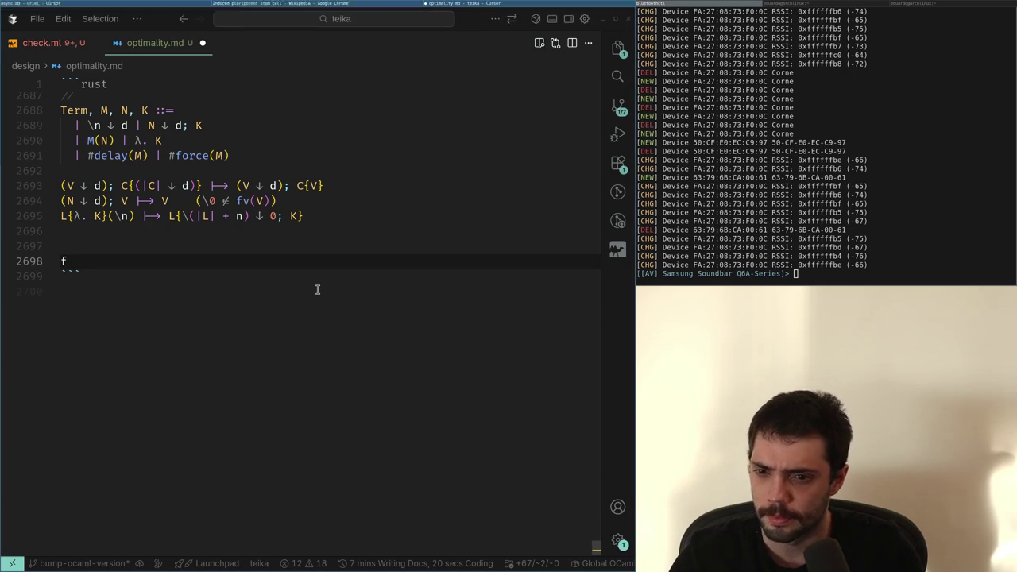
text( = )
text((x) =>)
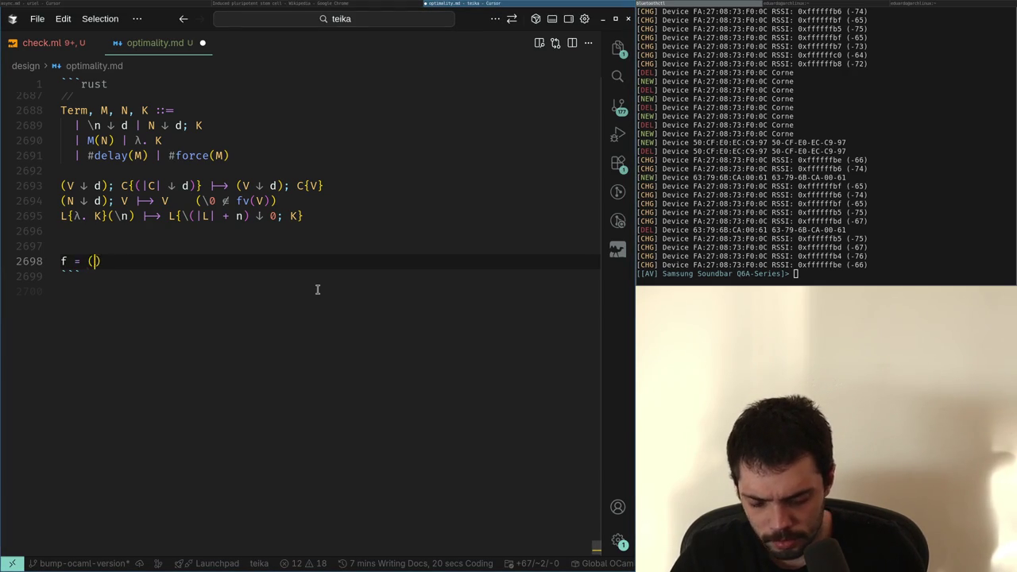
text( I(x); k(f(y)
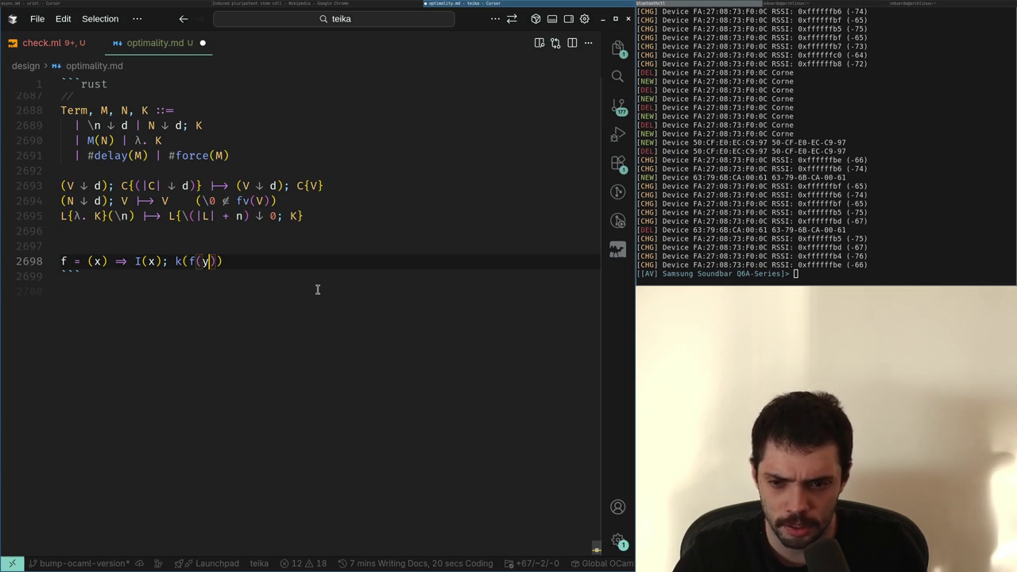
key(BackSpace)
text(a));)
key(Return)
Copy the example line and paste a duplicate beneath it
key(shift+End)
key(ctrl+c)
key(Down)
key(Return)
key(ctrl+v)
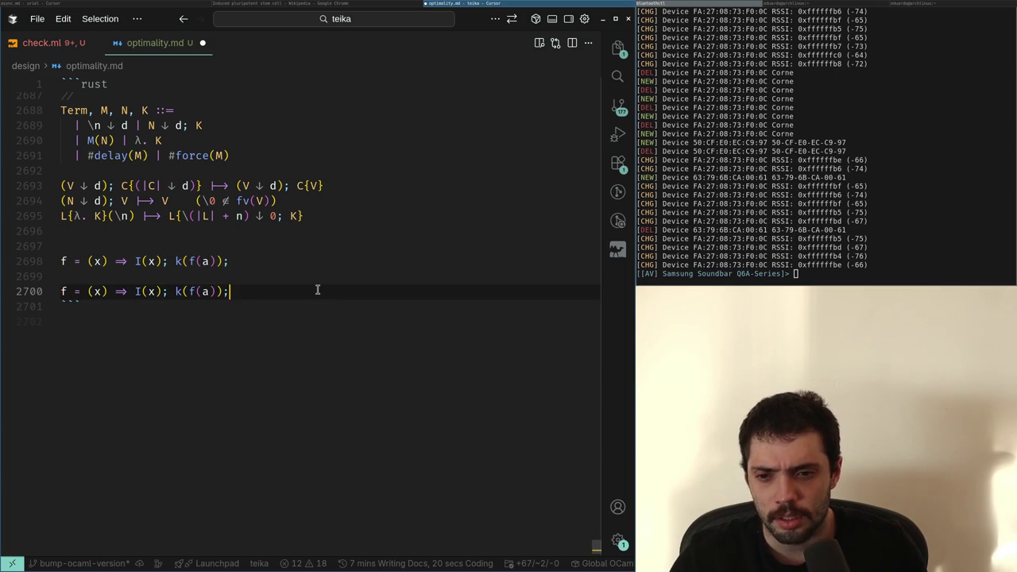
In the copy, move f(a) out of k() into b = f(a); before k();
key(Left)
key(Left)
key(Left)
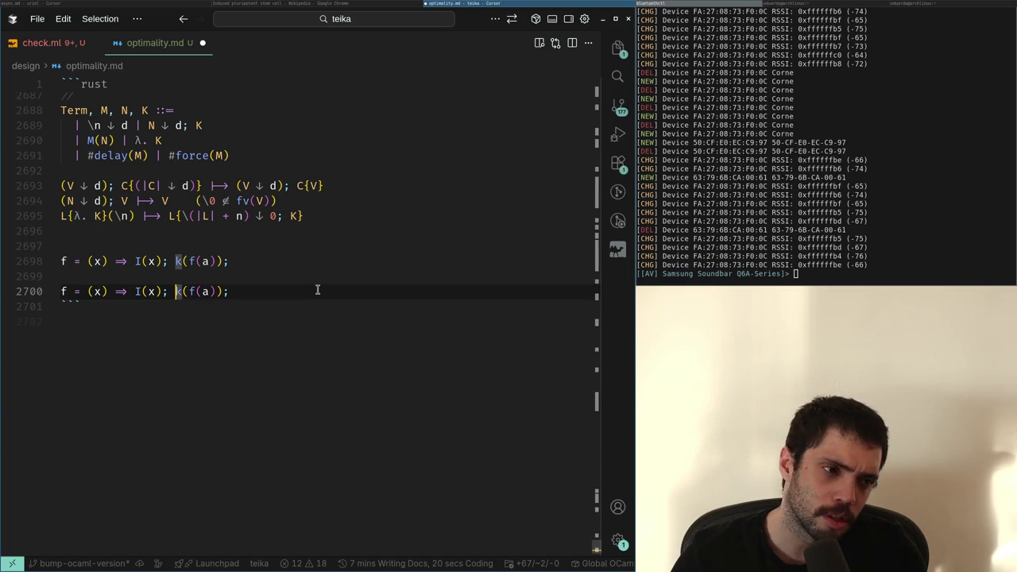
text(b =)
key(Right)
key(Right)
key(shift+Right)
key(shift+Right)
key(shift+Right)
key(ctrl+x)
key(Left)
key(Left)
key(ctrl+v)
text(;)
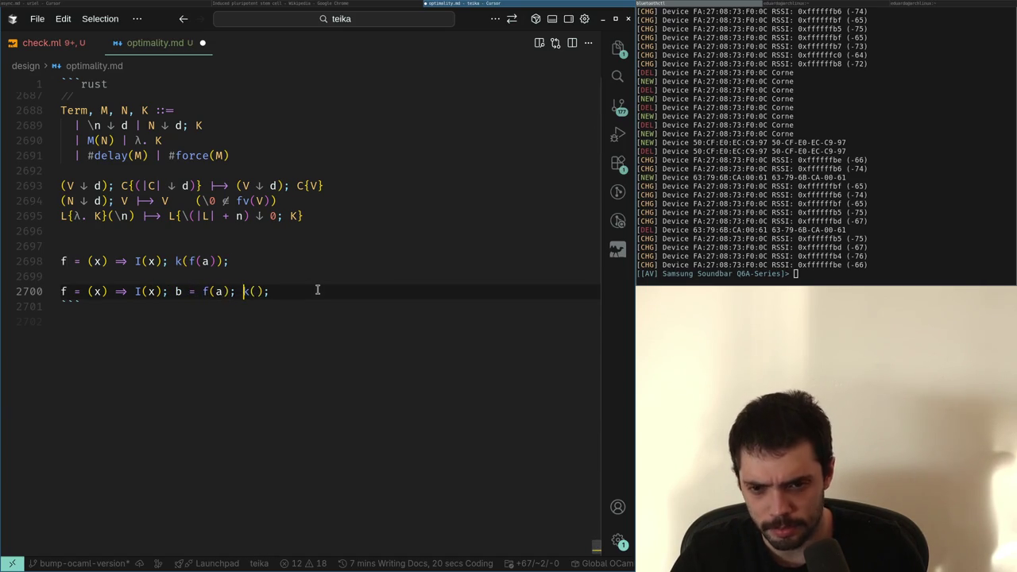
key(Left)
key(Left)
key(Left)
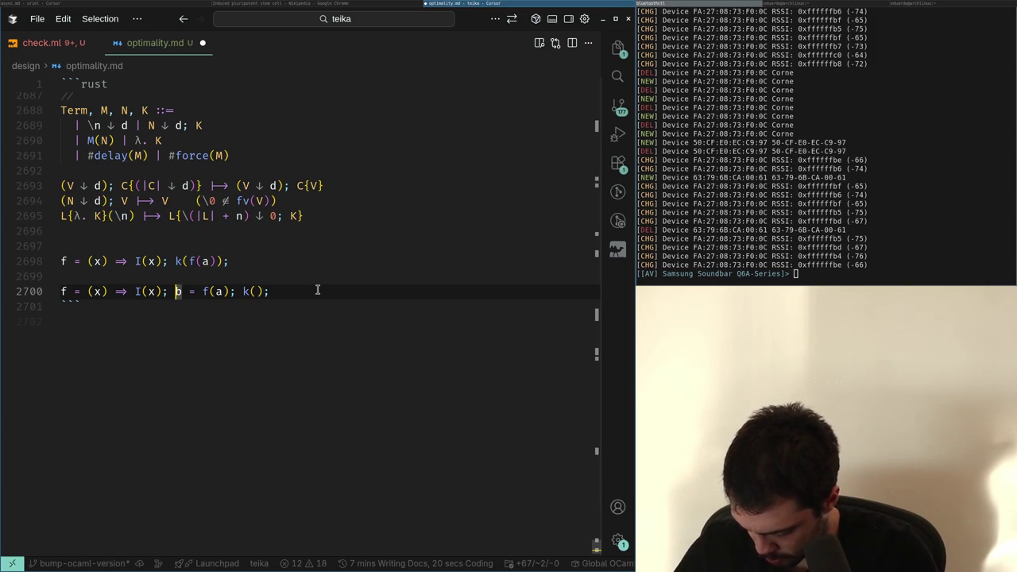
scroll(268, 295, up, 1)
click(268, 295)
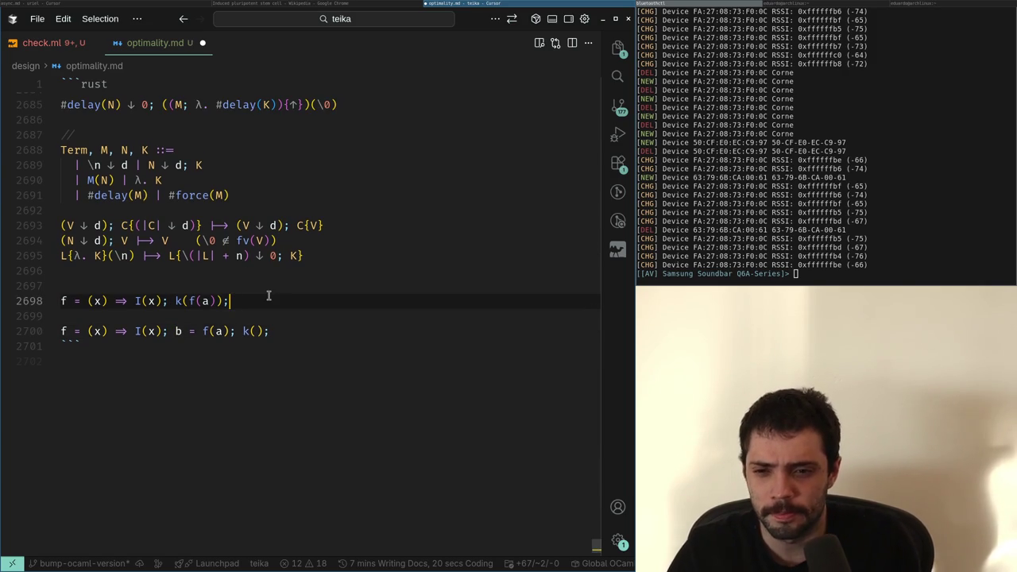
Copy the Term grammar block and paste it below a new // comment line
key(Up)
key(Up)
key(Up)
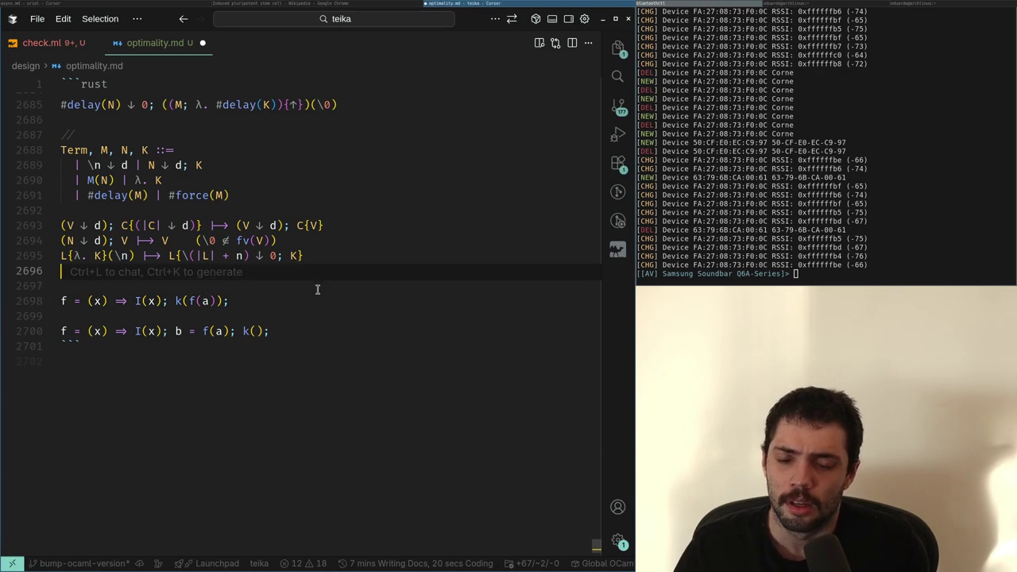
key(Down)
key(Up)
key(Up)
key(Up)
key(shift+Up)
key(shift+Up)
key(shift+Up)
key(Down)
key(Down)
key(Down)
key(Return)
text(//)
key(Return)
key(ctrl+v)
Rewrite the copy's first alternative to the named-variable form x = N; K
key(Up)
key(Up)
key(Up)
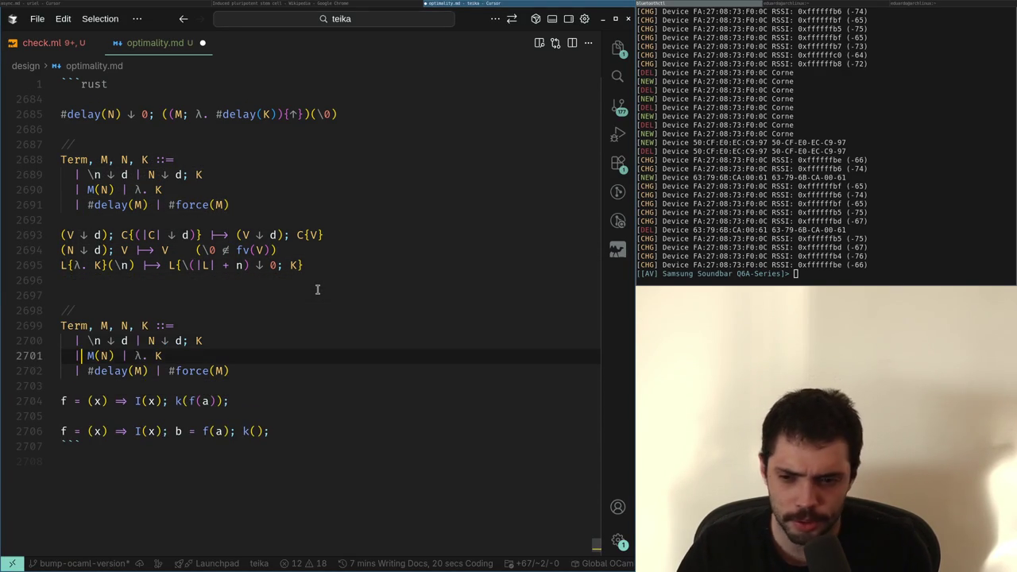
key(shift+alt+Right)
key(shift+alt+Right)
text(x)
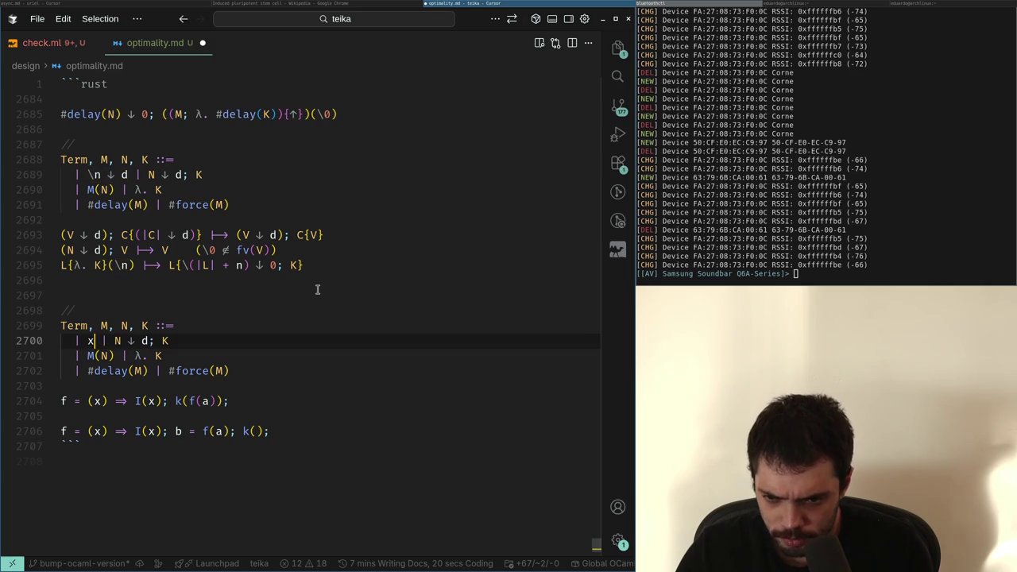
key(ctrl+shift+Right)
key(ctrl+shift+Right)
key(ctrl+shift+Right)
key(BackSpace)
key(Down)
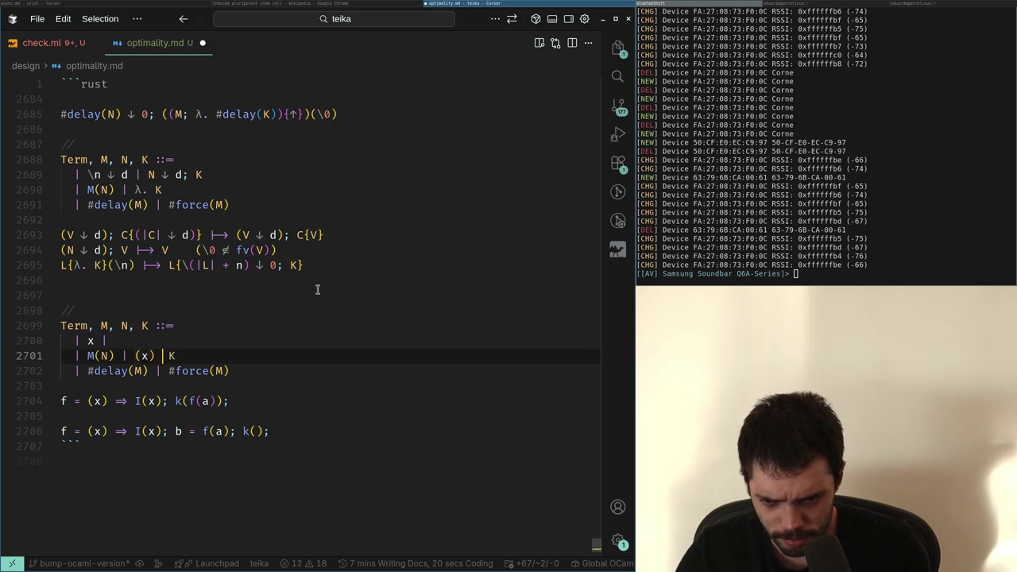
key(shift+Up)
key(Left)
text(x)
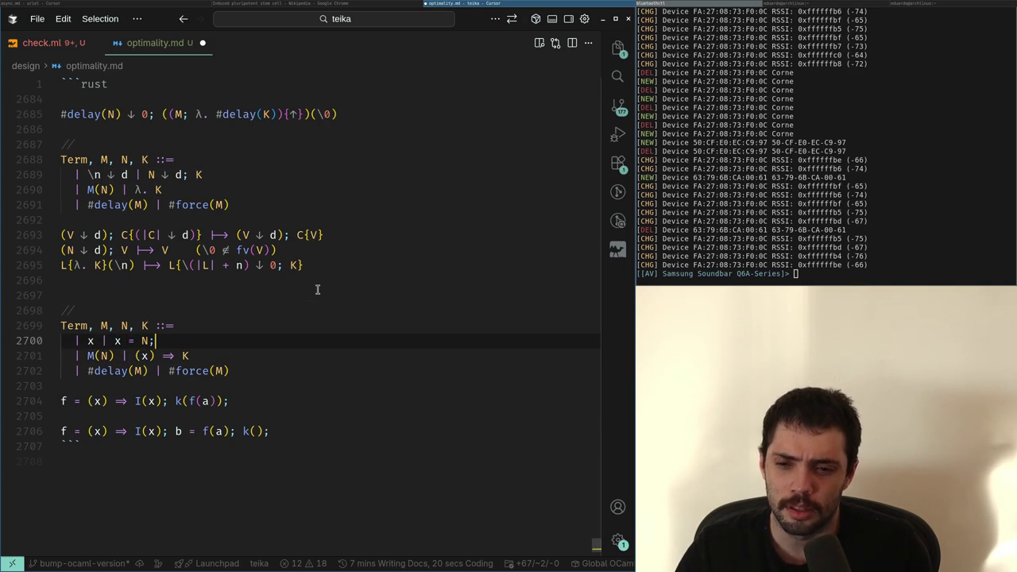
Change the application to M(x) and the binder to (x) => K in the copy
key(Down)
key(Down)
key(End)
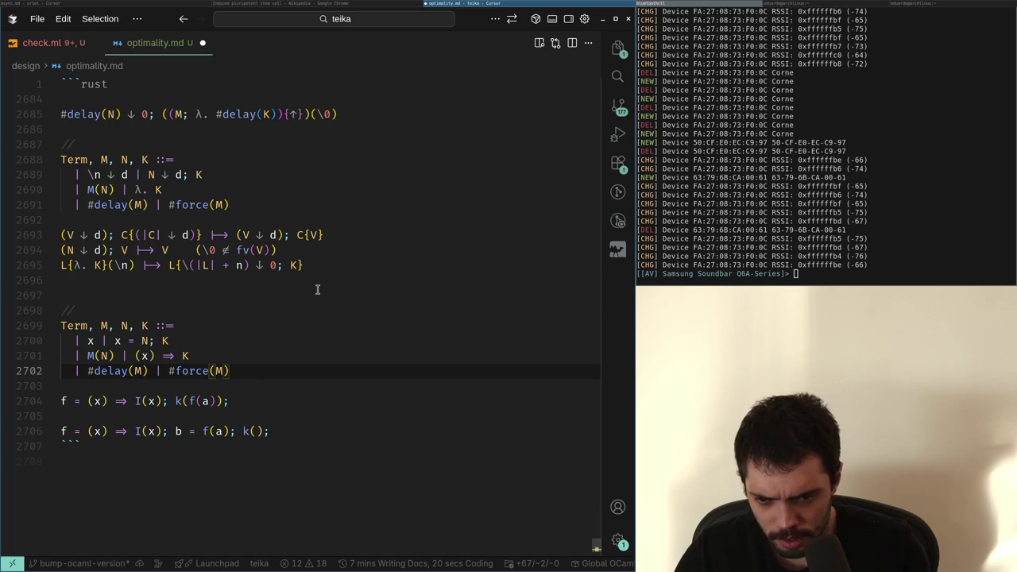
key(Up)
key(ctrl+Left)
key(ctrl+Left)
key(ctrl+Left)
key(BackSpace)
text(x)
key(Left)
key(Down)
key(ctrl+Right)
key(ctrl+Right)
key(Up)
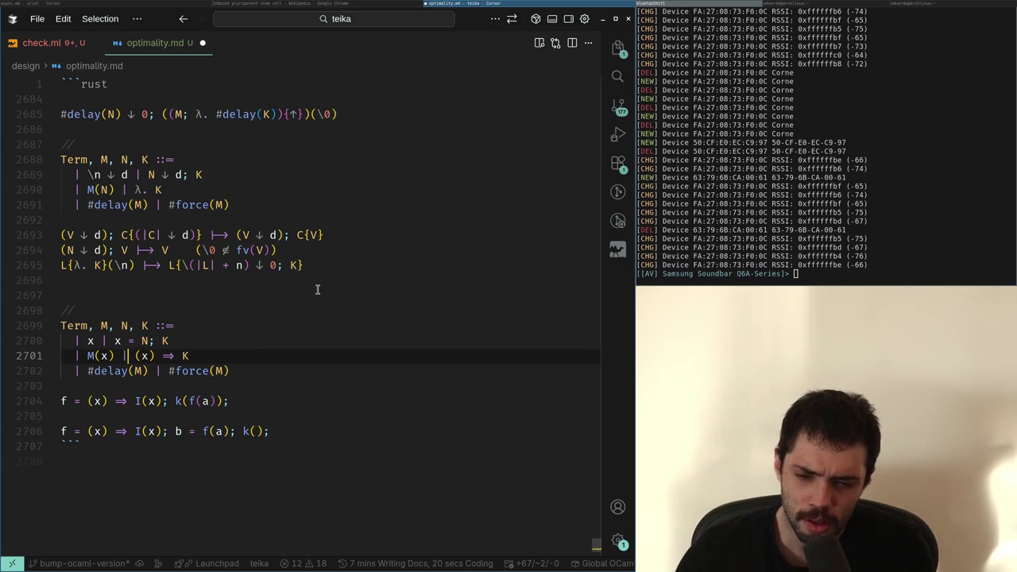
key(Right)
key(Right)
key(Right)
key(Right)
Review the edited grammar and begin a new Program line beneath it
key(alt+Tab)
key(alt+Tab)
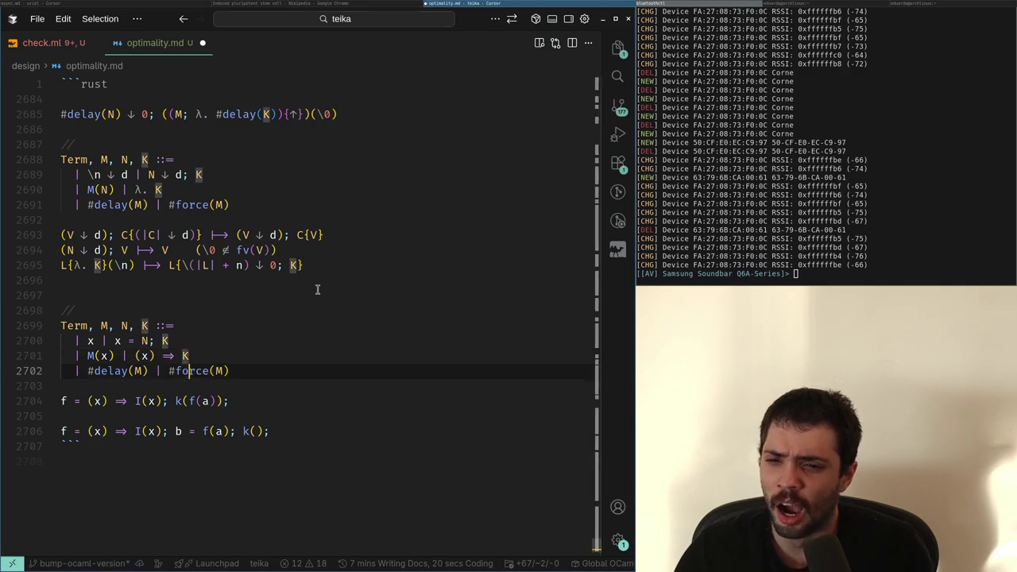
key(Down)
key(Up)
key(Up)
key(ctrl+shift+Left)
key(ctrl+shift+Left)
key(ctrl+shift+Left)
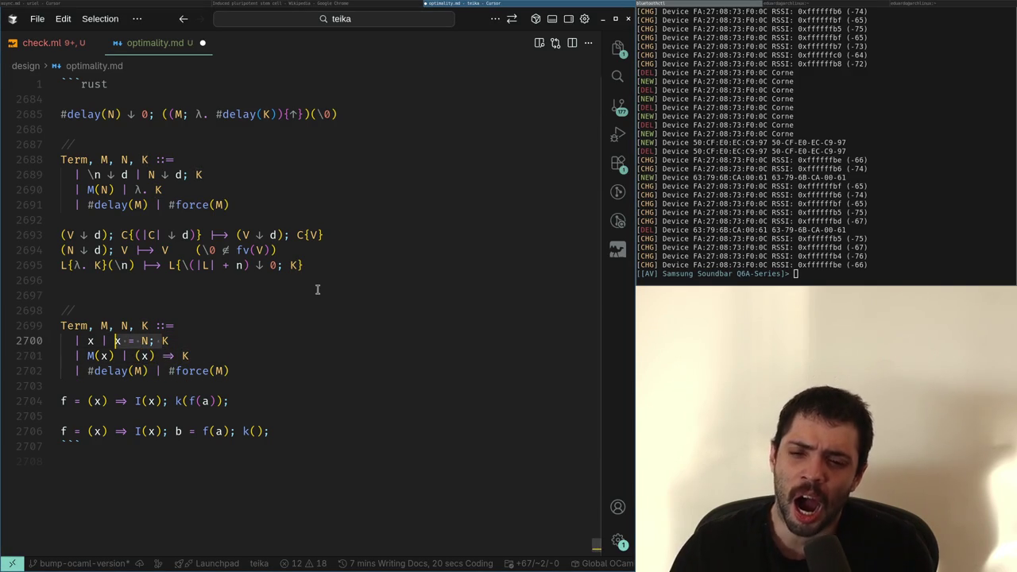
key(Down)
key(Down)
key(End)
key(Up)
key(Up)
key(Down)
key(Down)
key(Return)
text(Progr)
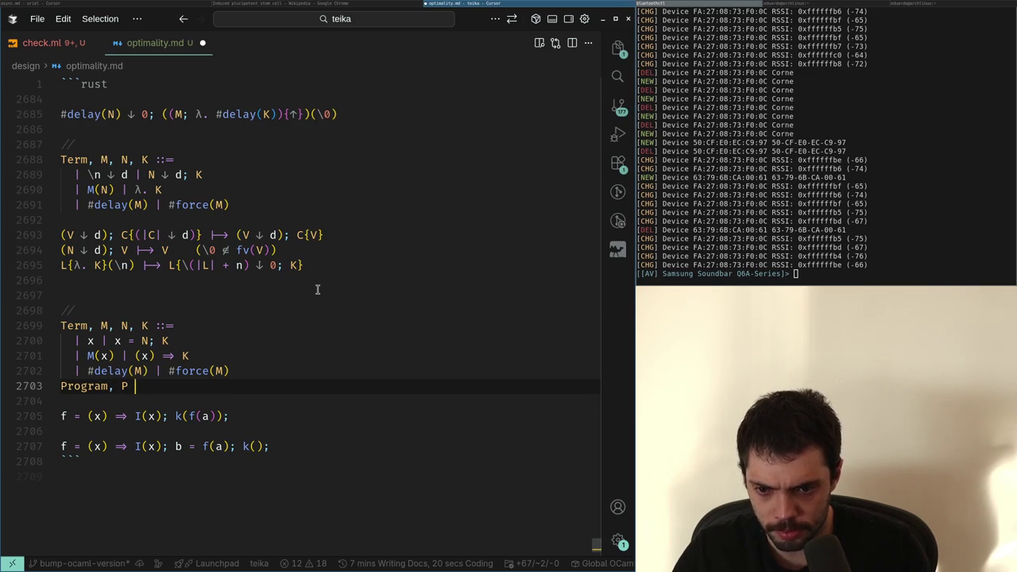
text(=)
Add the '| M' alternative to Program and drop the 'x = N; K' alternative from Term
key(Return)
text(|)
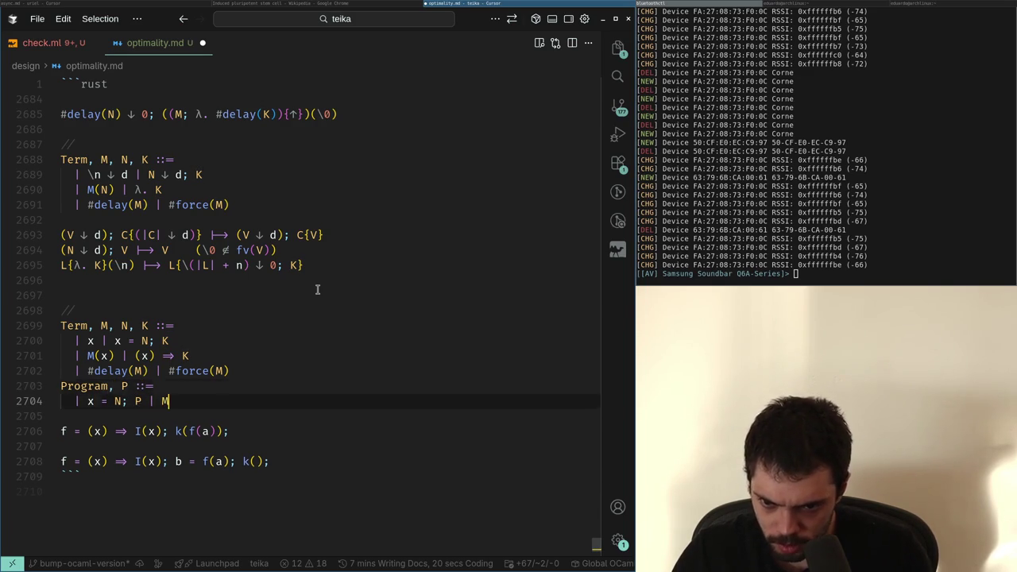
text(M)
key(Up)
key(Up)
key(Up)
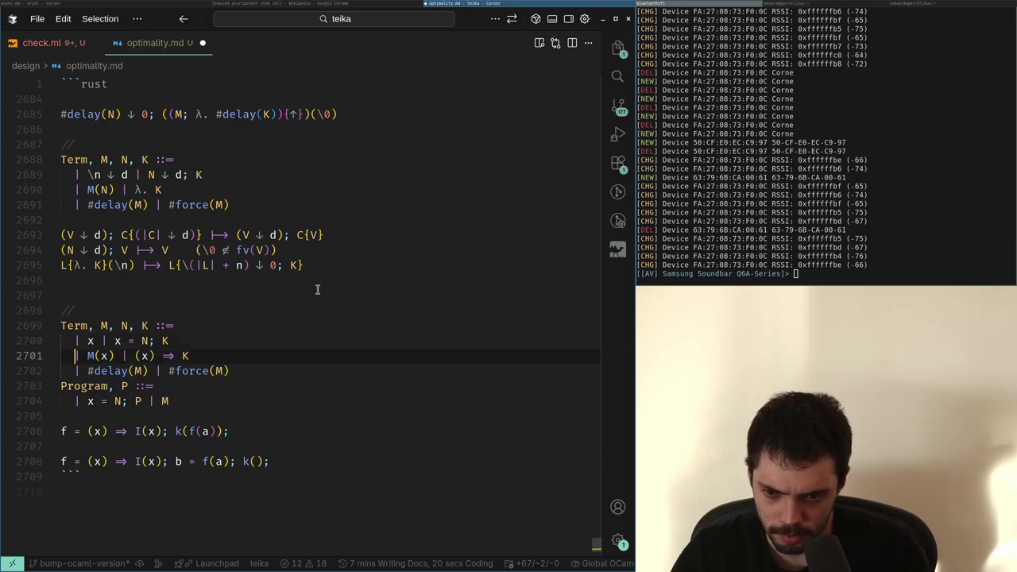
key(shift+End)
key(Delete)
key(shift+Right)
key(shift+Right)
key(shift+Right)
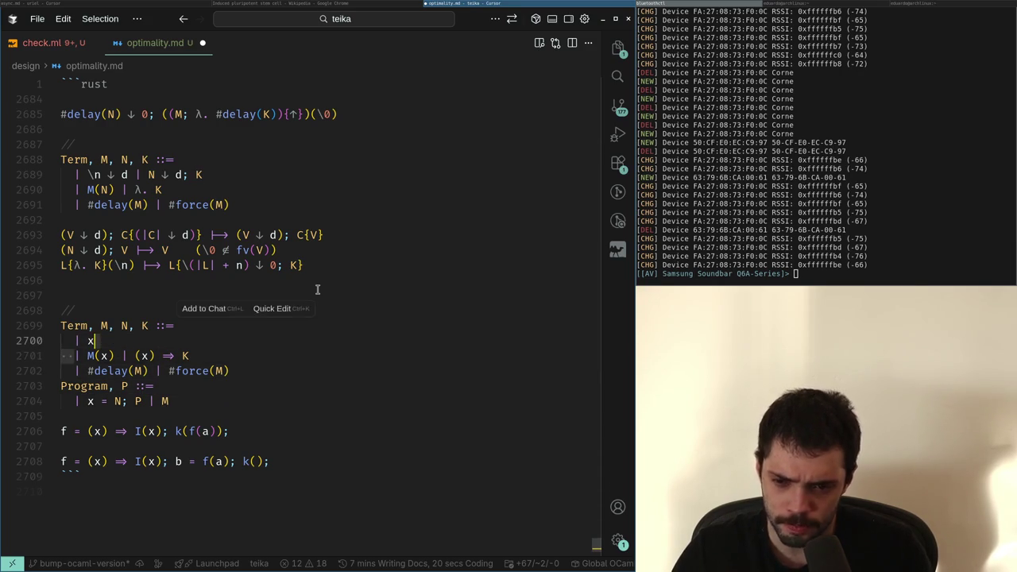
Add blank lines below the Program rule and review #delay(M) in the Term grammar
key(Down)
key(Down)
key(Down)
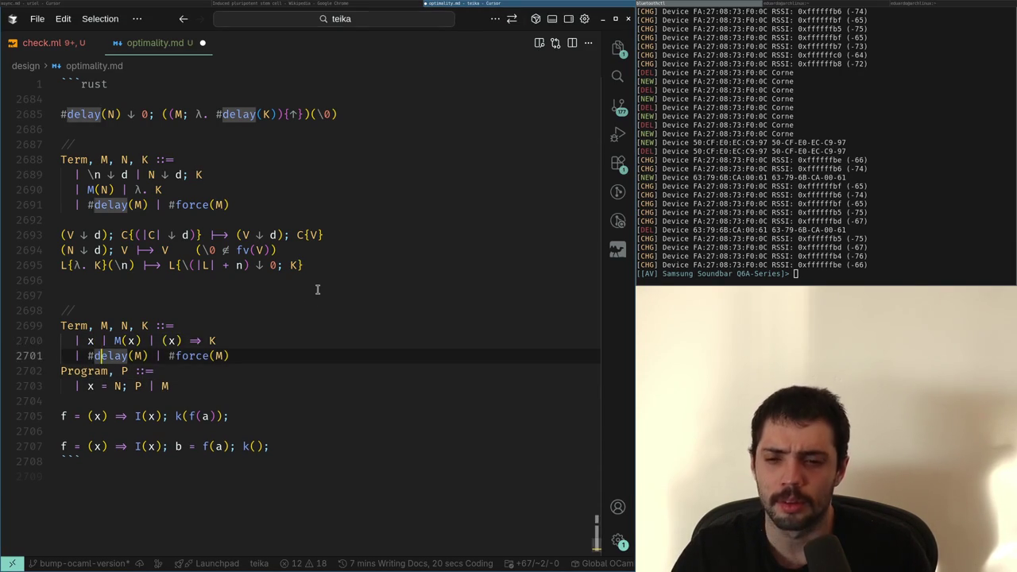
key(Return)
key(Return)
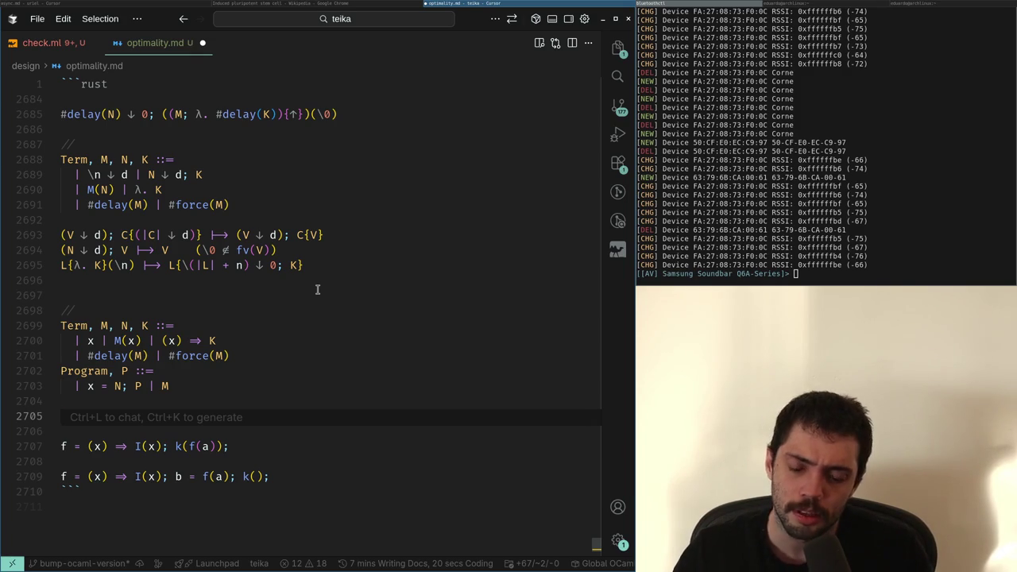
key(alt+Tab)
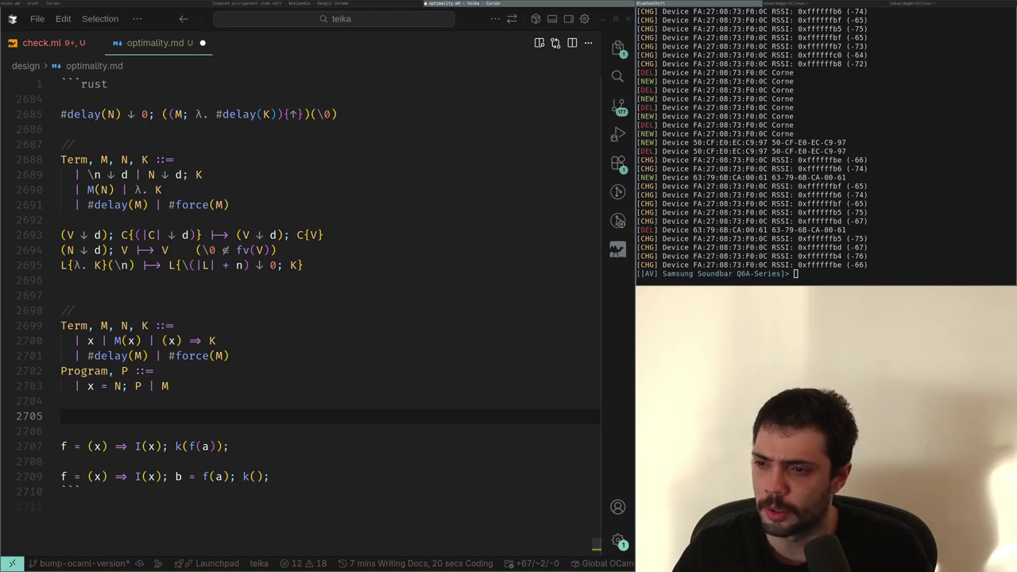
key(alt+Tab)
key(Up)
key(Up)
key(Up)
key(ctrl+Right)
key(ctrl+Right)
key(ctrl+Right)
key(ctrl+Left)
key(ctrl+Left)
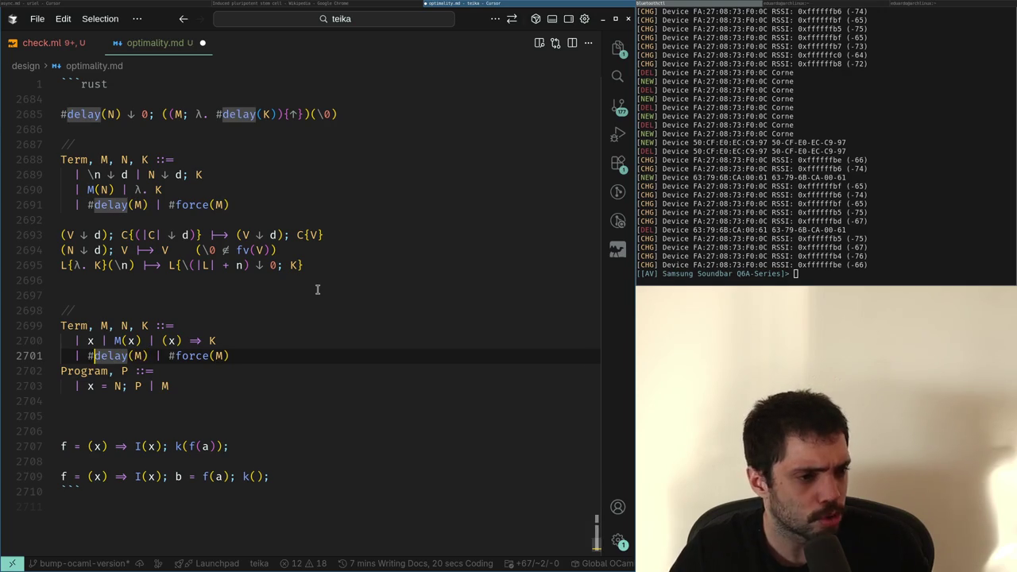
key(ctrl+Right)
key(Right)
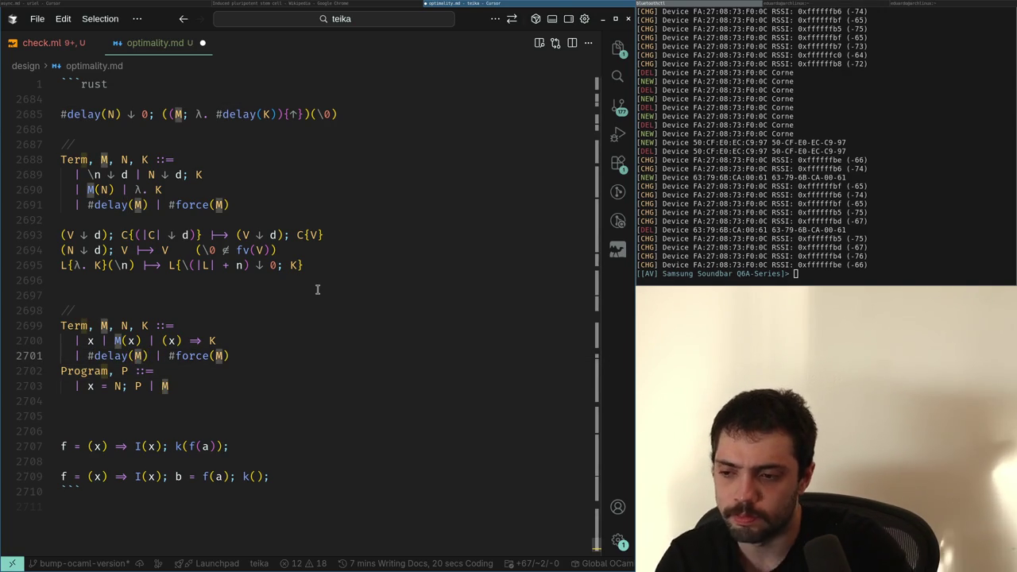
key(super+Right)
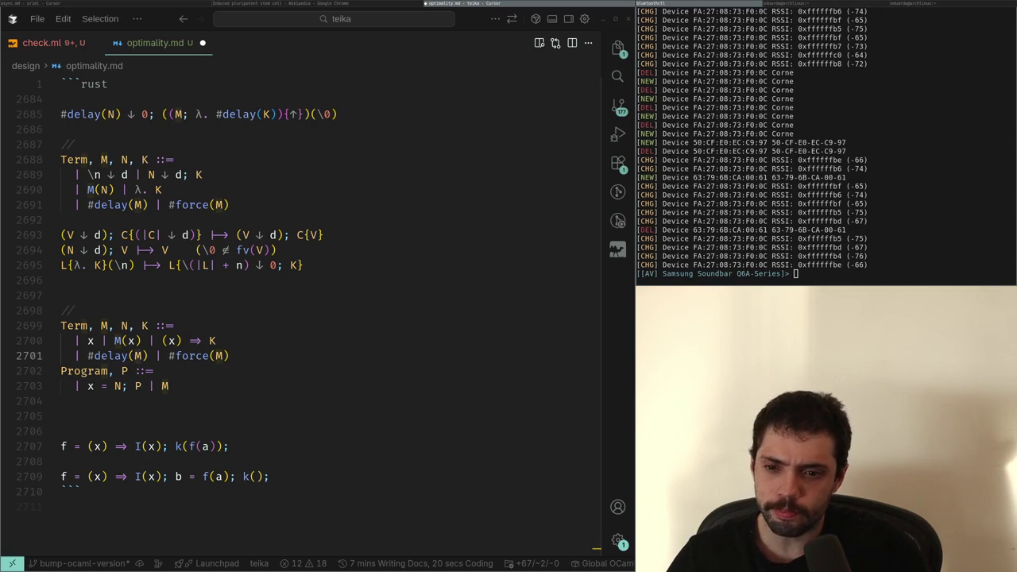
Delete the surplus blank lines under Program and leave two fresh empty lines
click(215, 388)
click(194, 416)
key(BackSpace)
key(BackSpace)
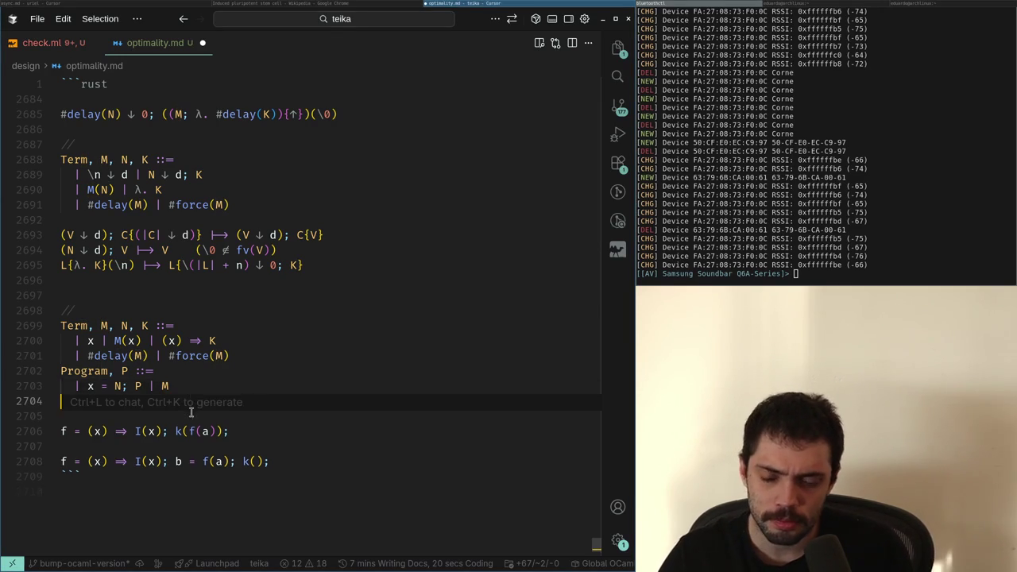
key(Return)
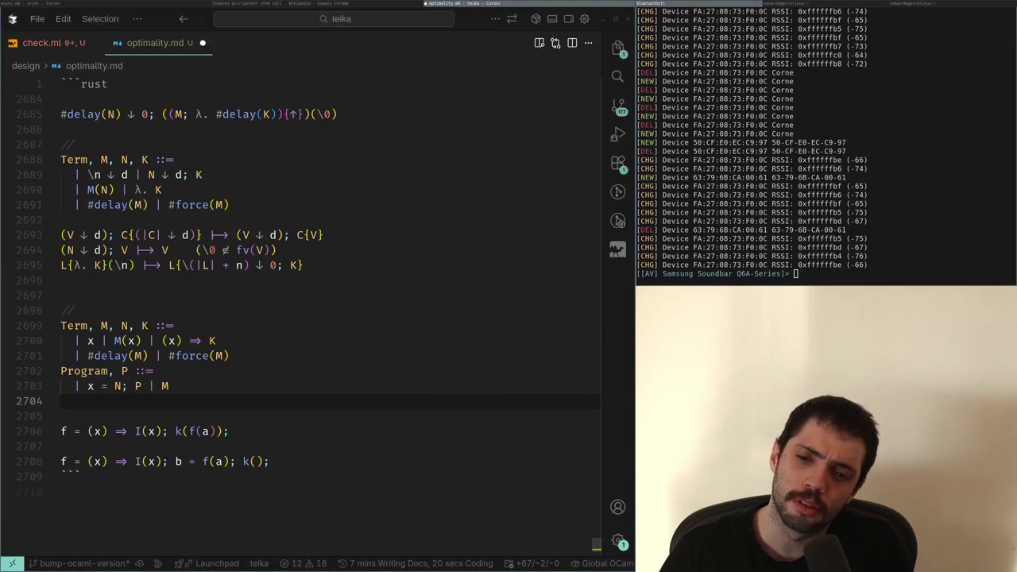
key(Return)
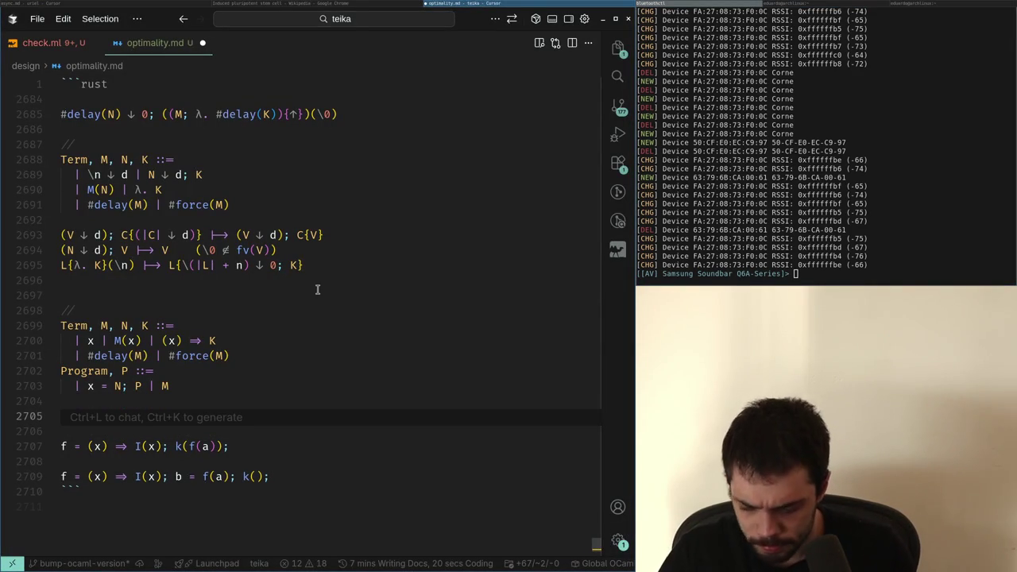
Write the rule M(N) ⟼ x = N; M(x) and duplicate it onto the next line
text(M(n)
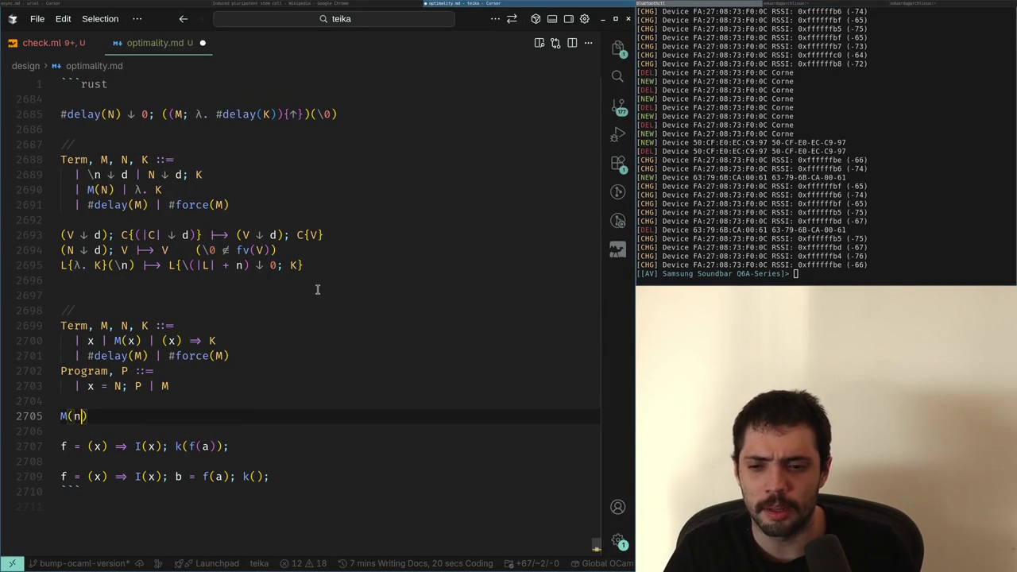
text(x = N; M(N)
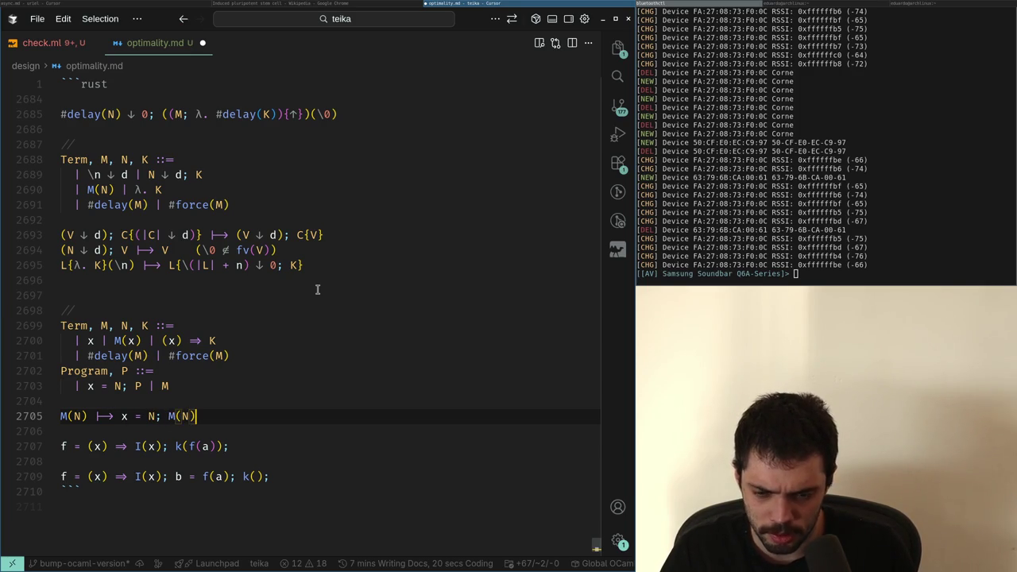
key(shift+Left)
text(x)
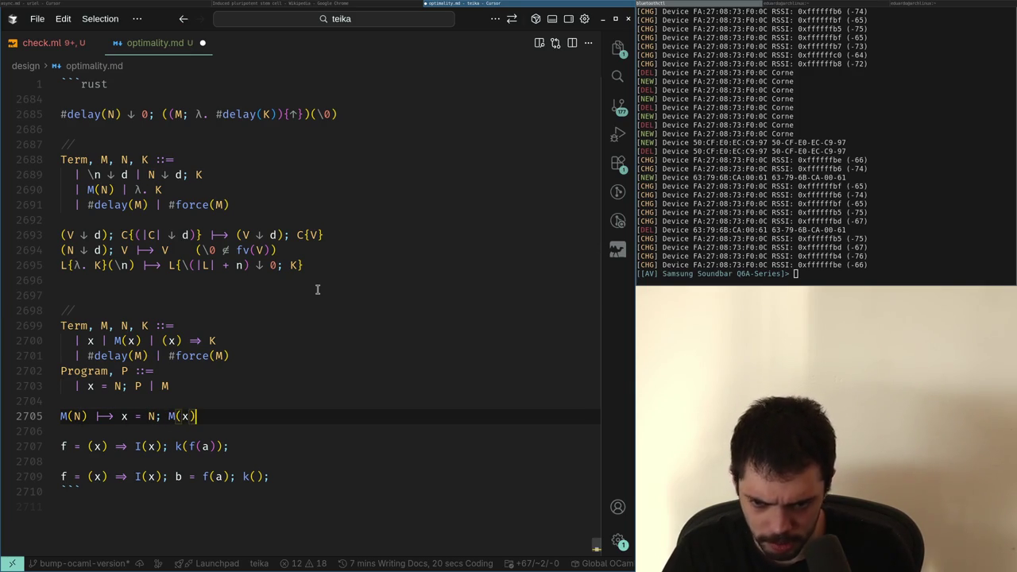
key(shift+Home)
key(ctrl+c)
key(End)
key(Return)
key(ctrl+v)
key(ctrl+Left)
key(ctrl+Left)
key(ctrl+Left)
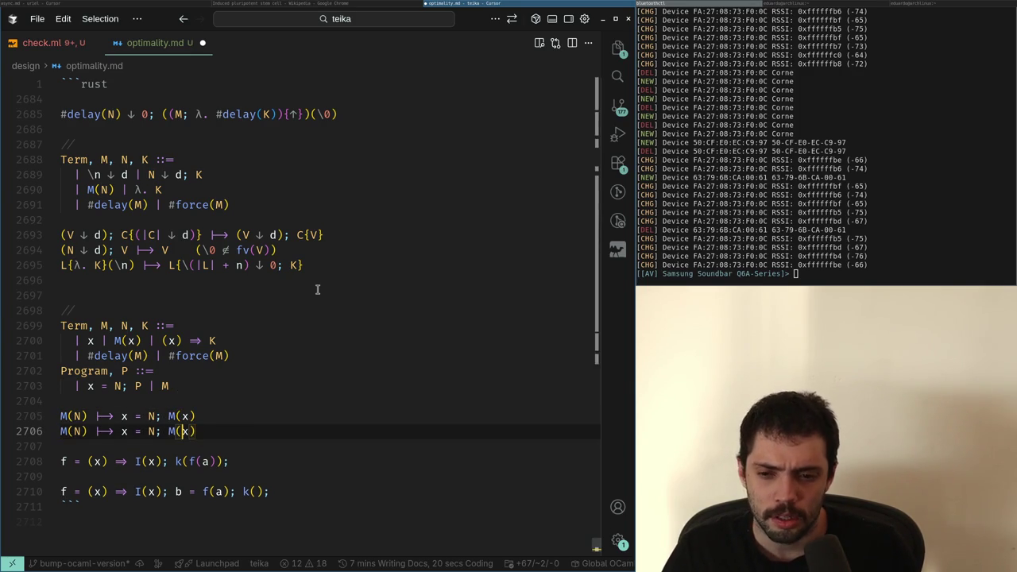
Replace the copy's leading M(N) with a lambda whose body binds N
key(Home)
key(shift+Right)
key(shift+Right)
key(shift+Right)
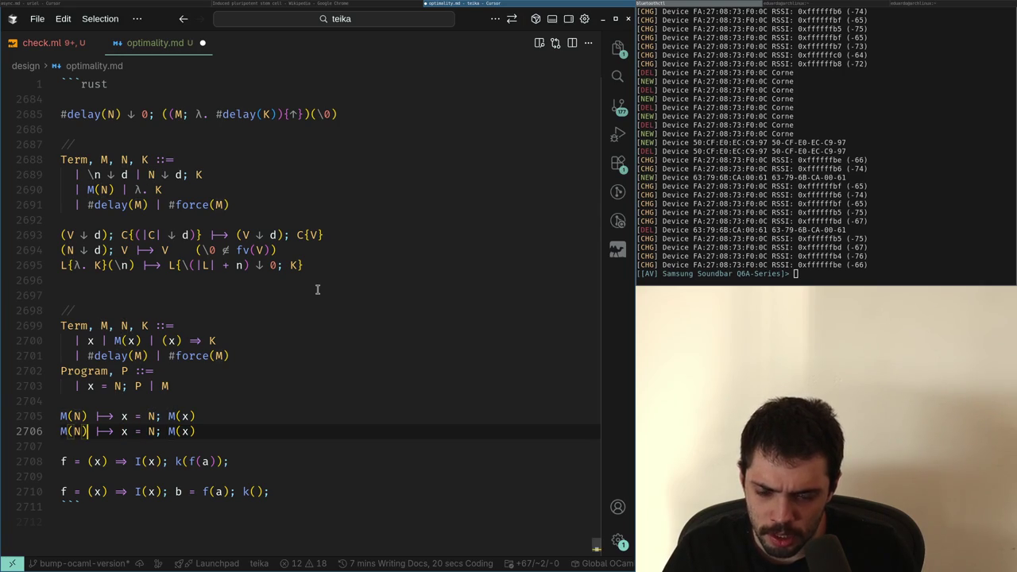
key(BackSpace)
key(ctrl+z)
key(ctrl+shift+z)
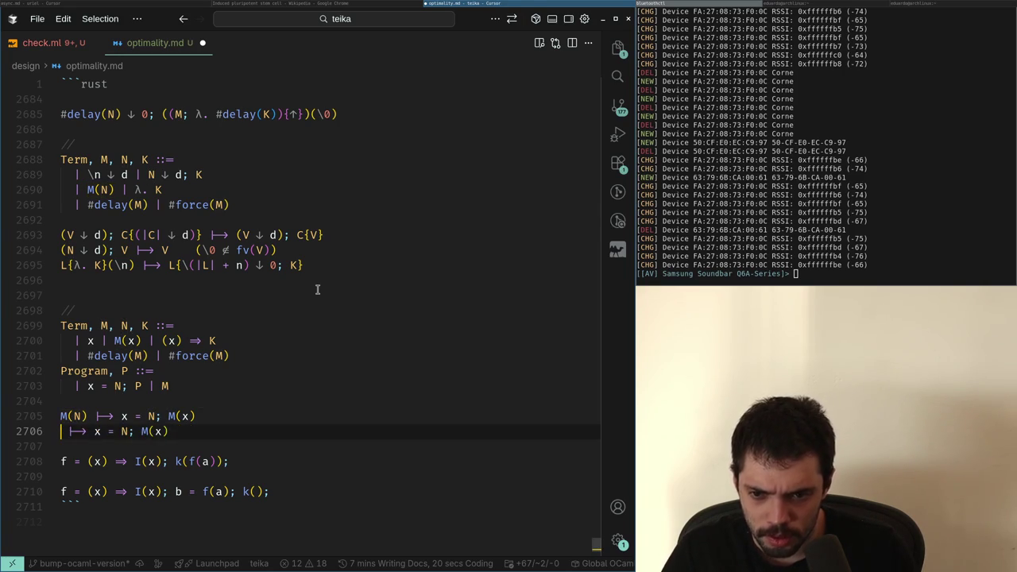
key(ctrl+z)
text((x)
key(BackSpace)
text(x) => )
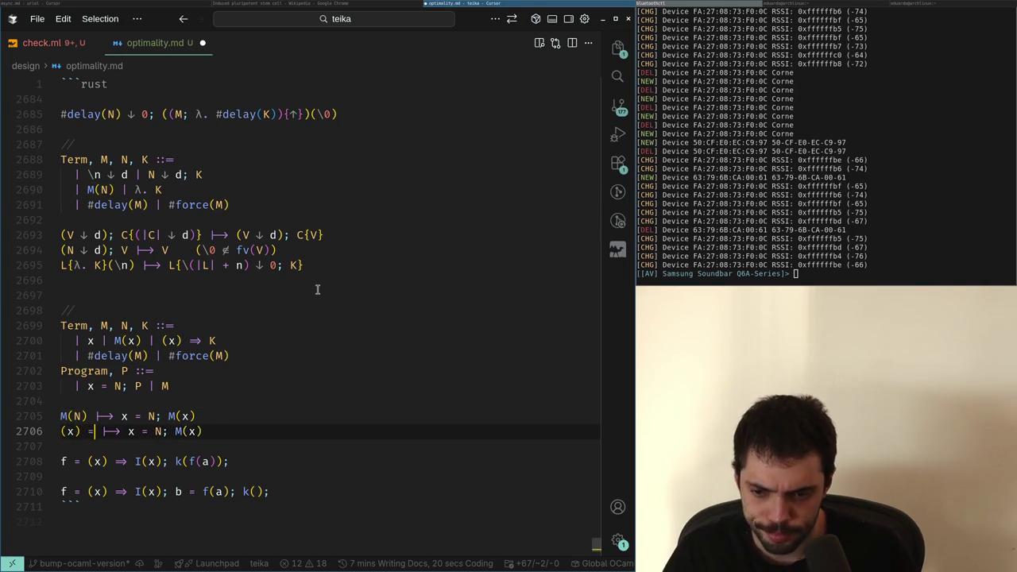
text(y = N;)
Complete the second rule as (y) ⇒ x = N; K ⟼ x = N; (y) ⇒ K
key(Left)
key(BackSpace)
text(y)
key(Right)
key(Right)
key(Right)
key(Right)
text(K)
key(Left)
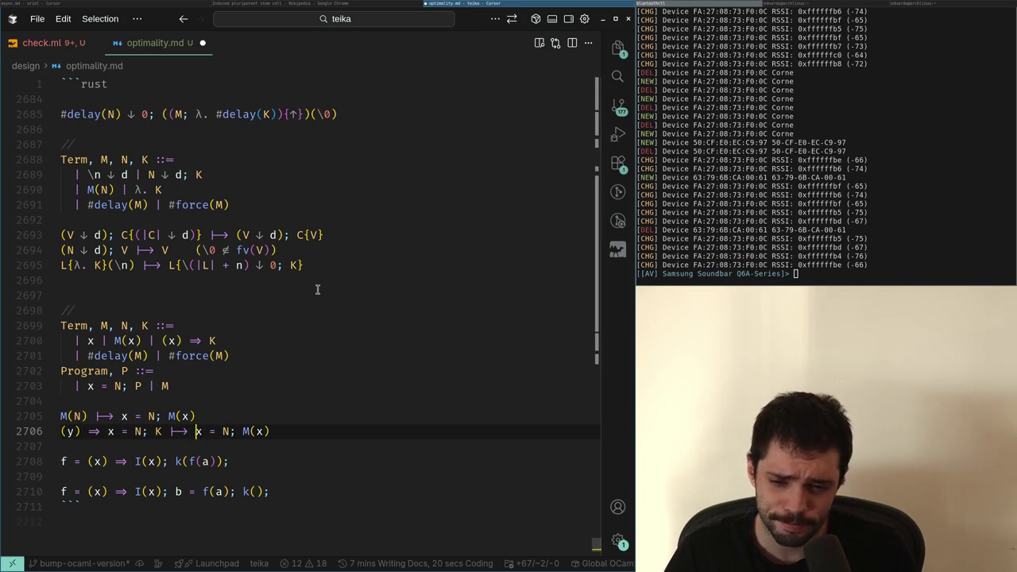
key(Right)
key(Right)
key(Right)
key(shift+End)
text((y)
Try an extra line between the rules, undo it, and glance at the browser
key(Up)
key(Return)
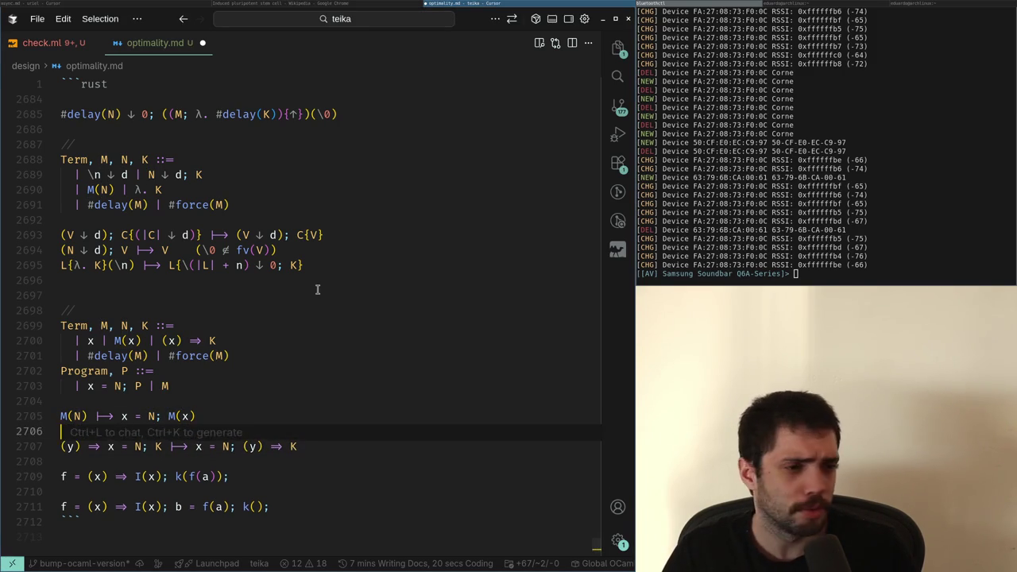
key(ctrl+z)
key(Right)
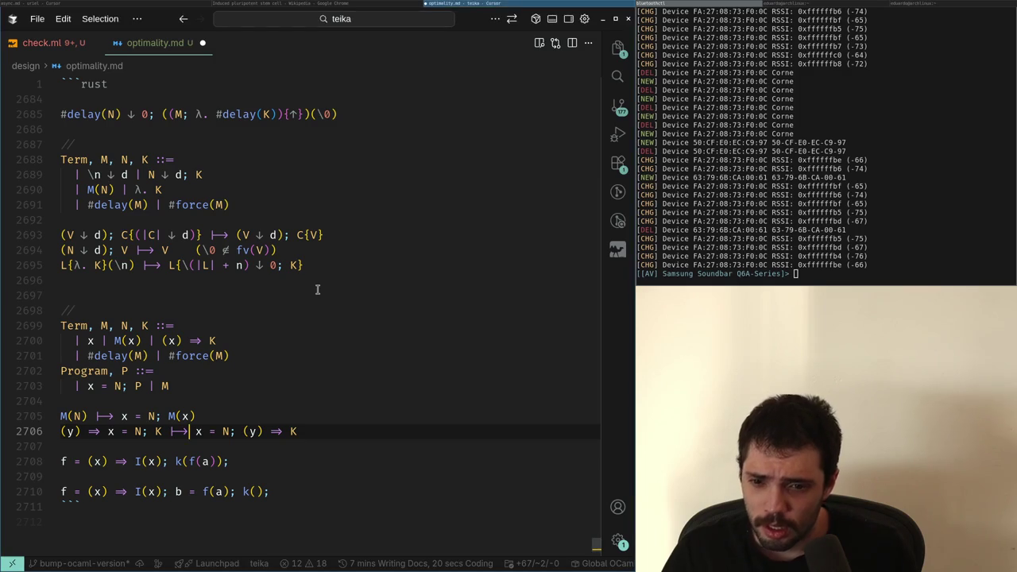
key(super+Left)
key(super+Right)
key(alt+Tab)
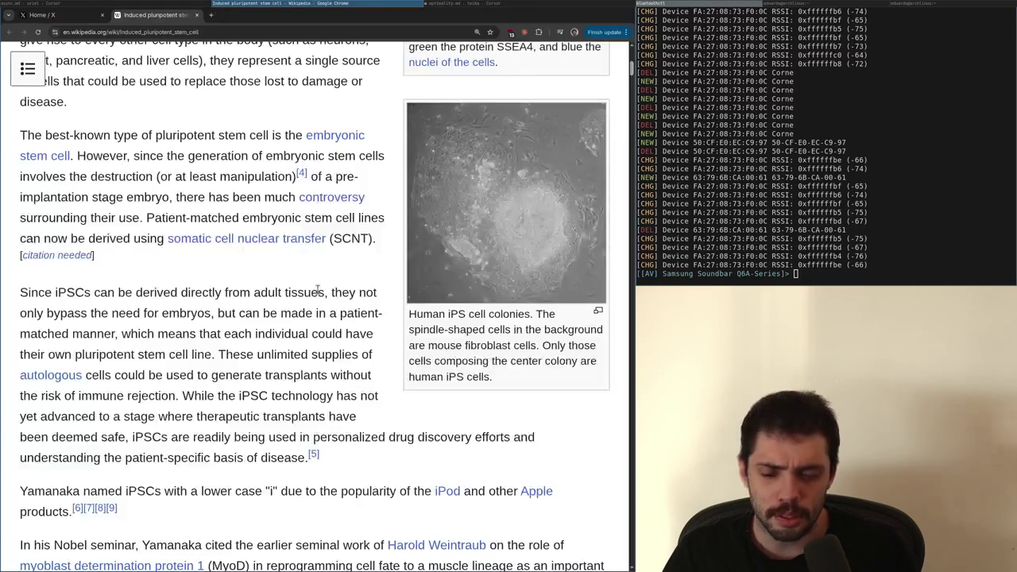
Switch from the Wikipedia stem cell article back to the optimality.md notes
key(alt+Tab)
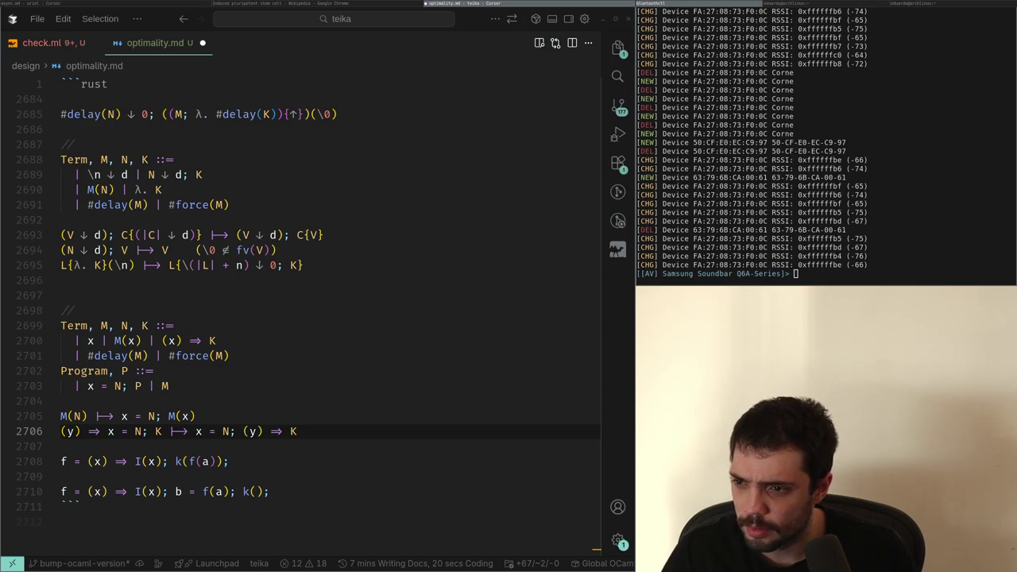
Switch to Chrome and load youtube.com in a new tab
click(257, 316)
key(Down)
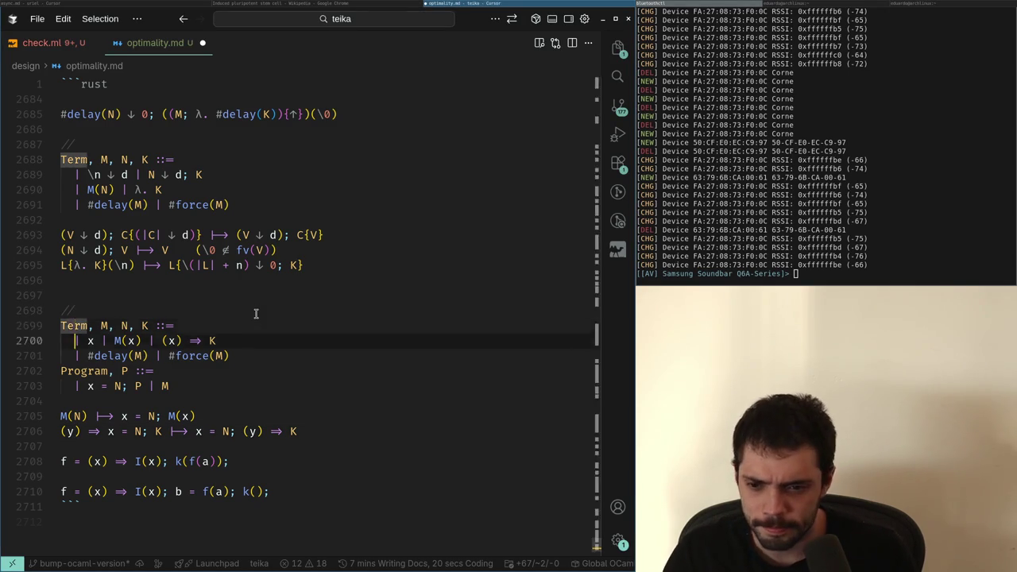
key(alt+Tab)
key(ctrl+t)
text(youtube.com)
key(Return)
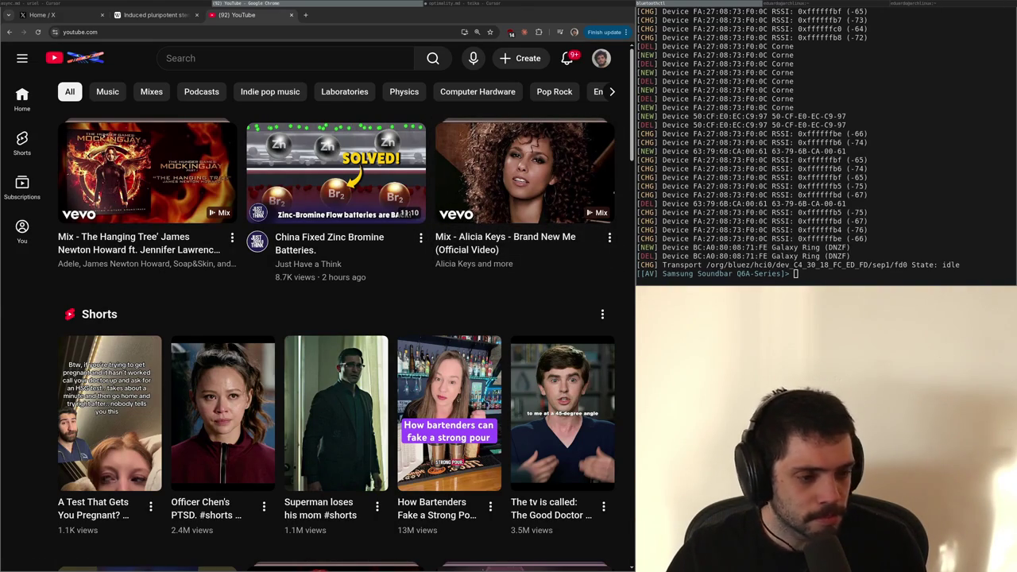
Scroll the home feed and open 'Wi-Fi 7's Biggest Feature Doesn't Work (Yet)'
scroll(334, 238, down, 6)
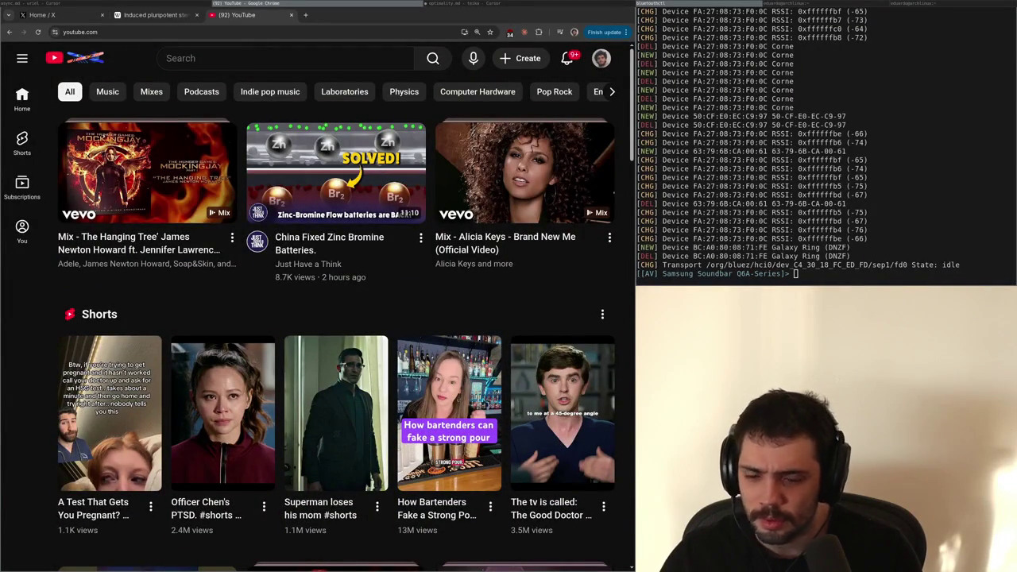
mouse_move(361, 388)
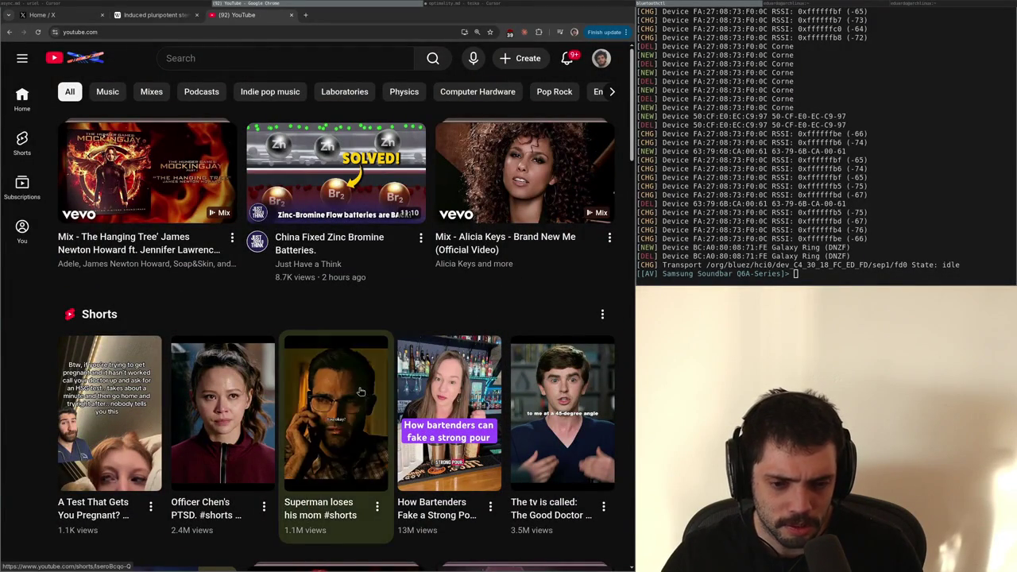
scroll(377, 488, down, 1)
scroll(377, 488, down, 8)
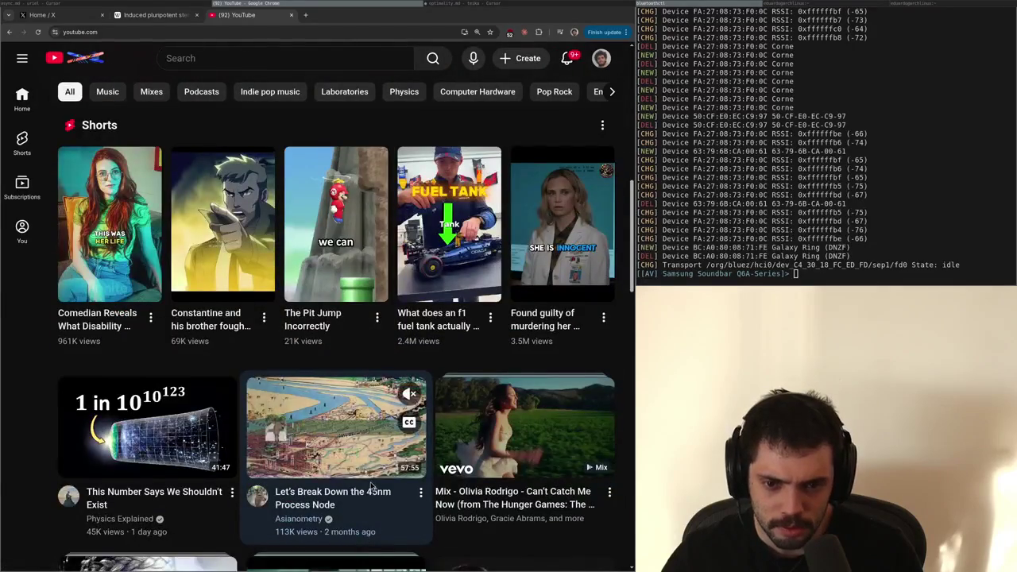
scroll(370, 487, down, 3)
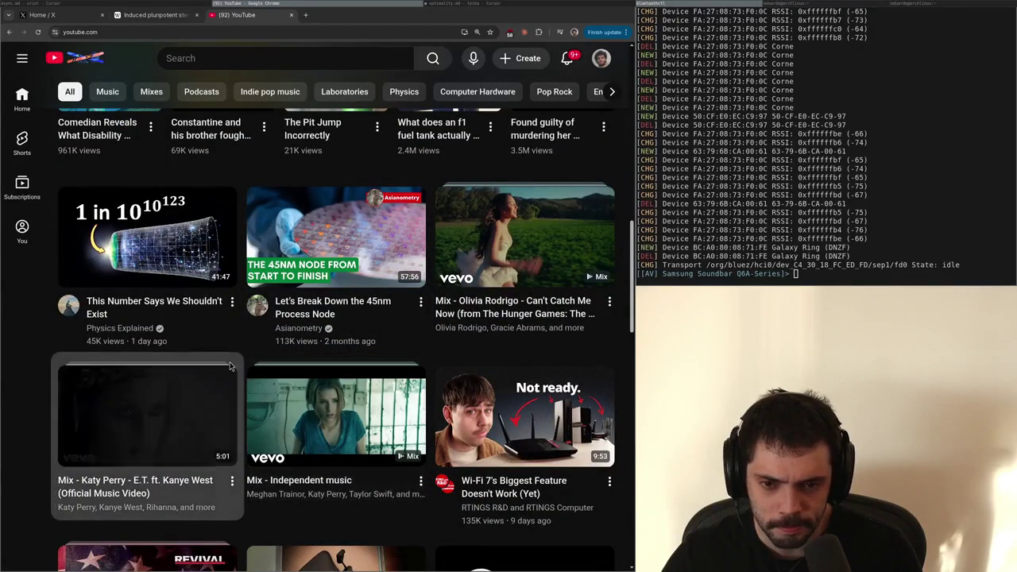
mouse_move(304, 209)
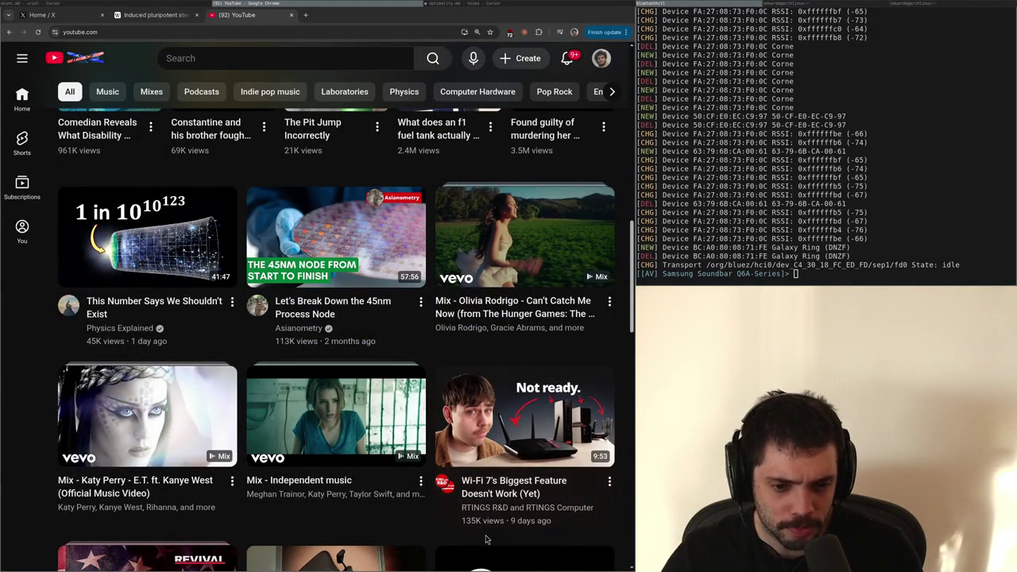
scroll(486, 539, down, 3)
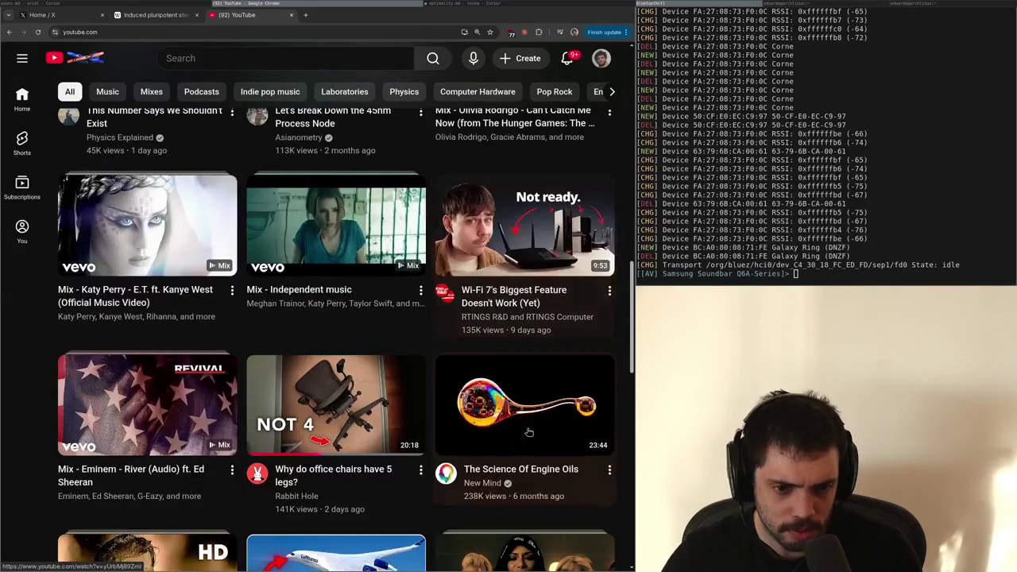
click(503, 205)
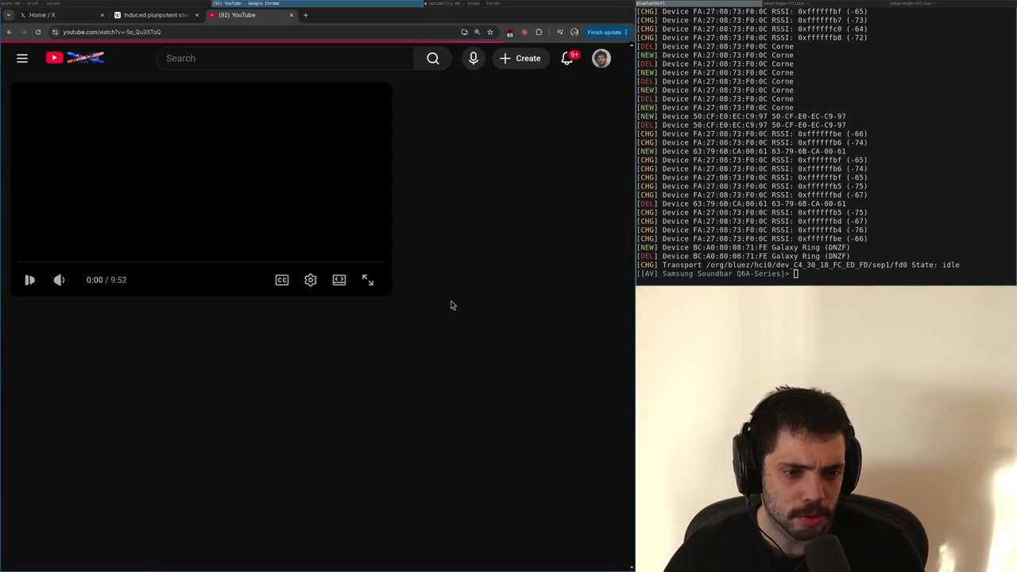
Turn on captions, go full screen, then pause and resume the Wi-Fi 7 video
mouse_move(82, 286)
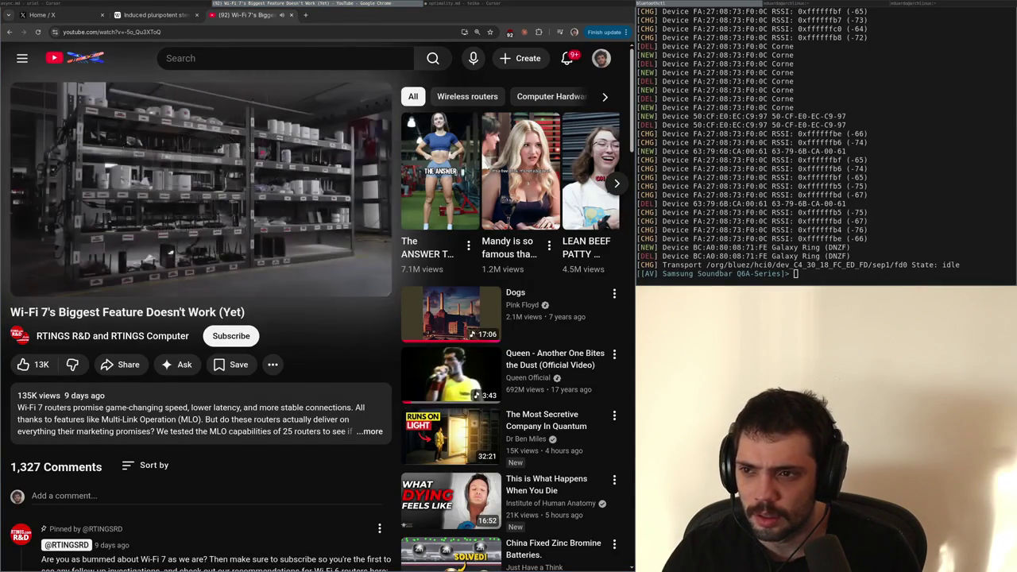
click(282, 279)
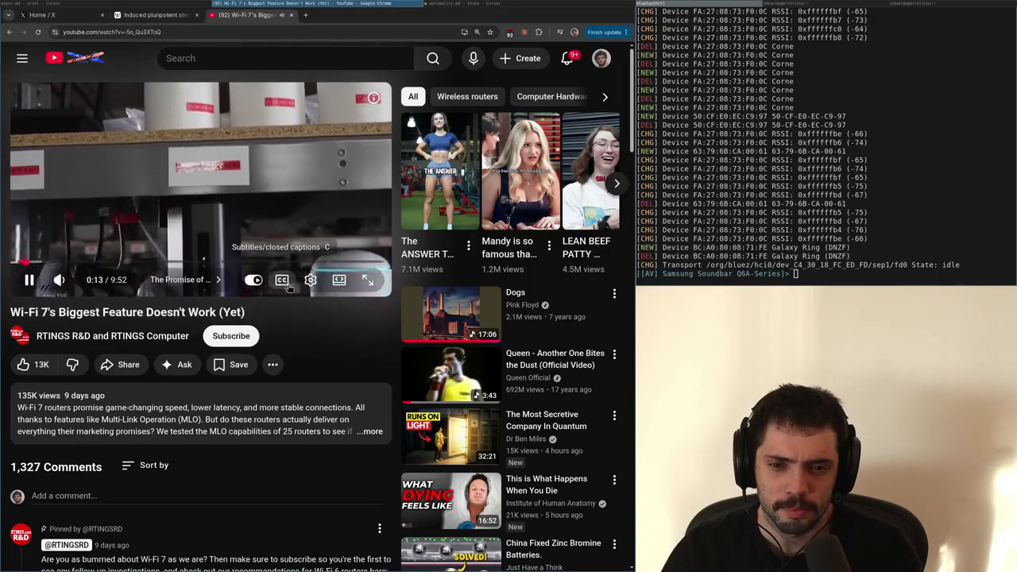
click(369, 284)
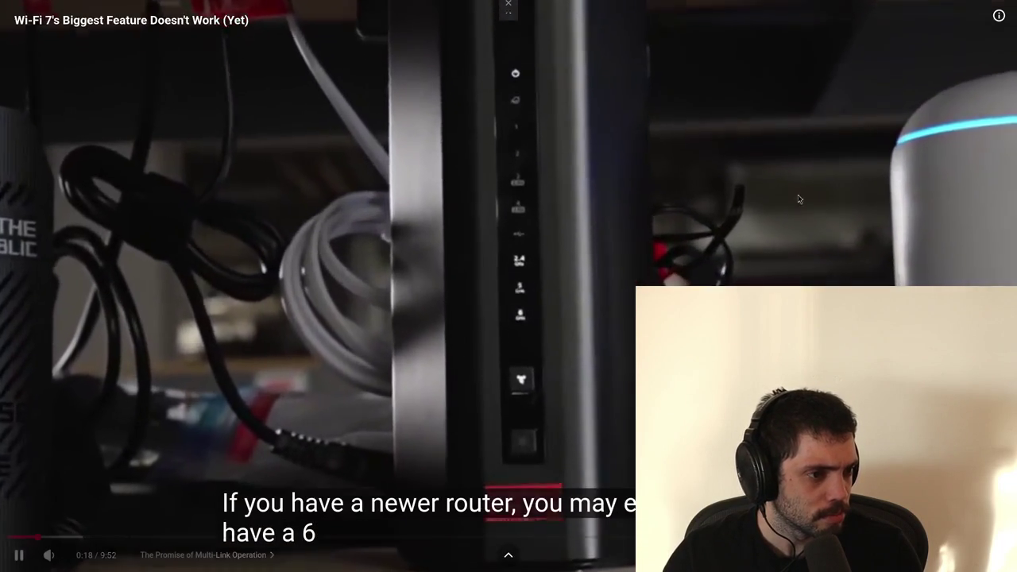
click(891, 214)
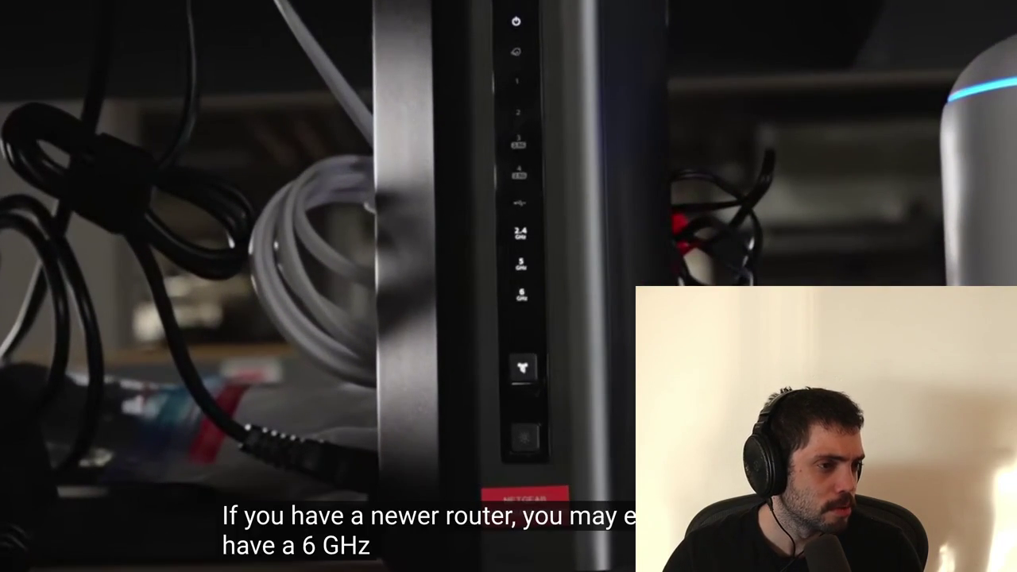
click(747, 235)
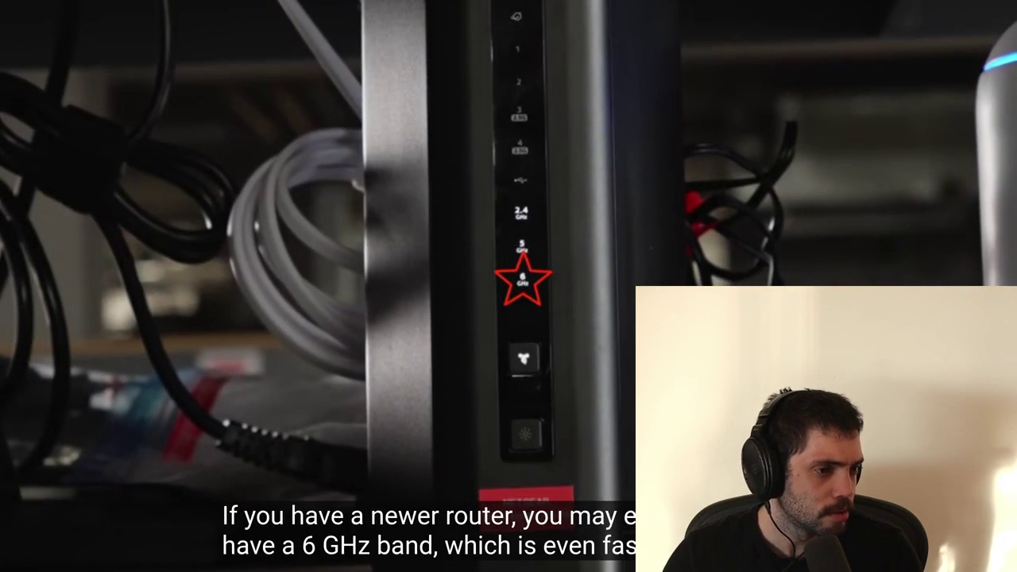
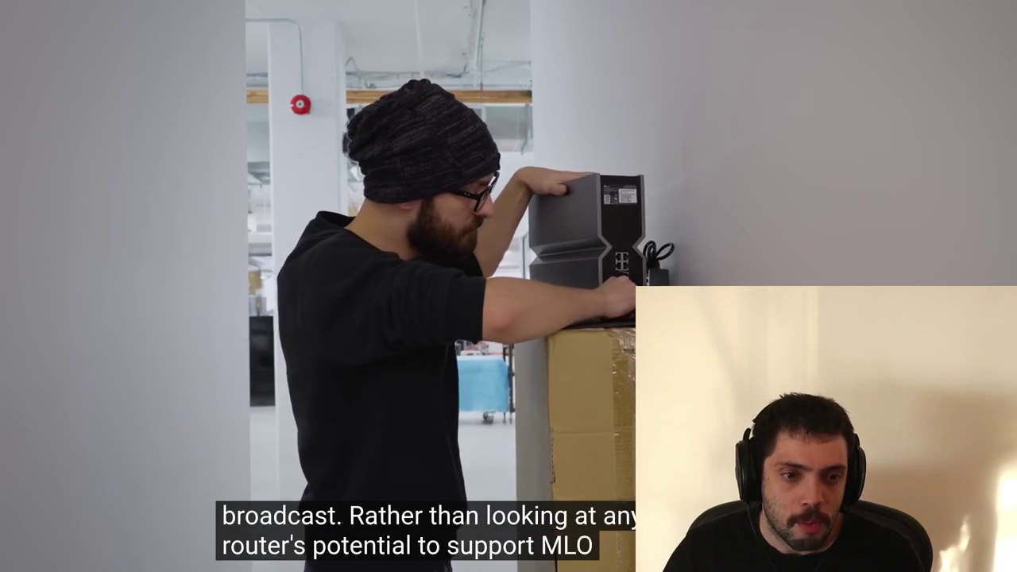
Watch the Wi-Fi 7 video fullscreen, pausing briefly twice, including at the router close-up
mouse_move(237, 219)
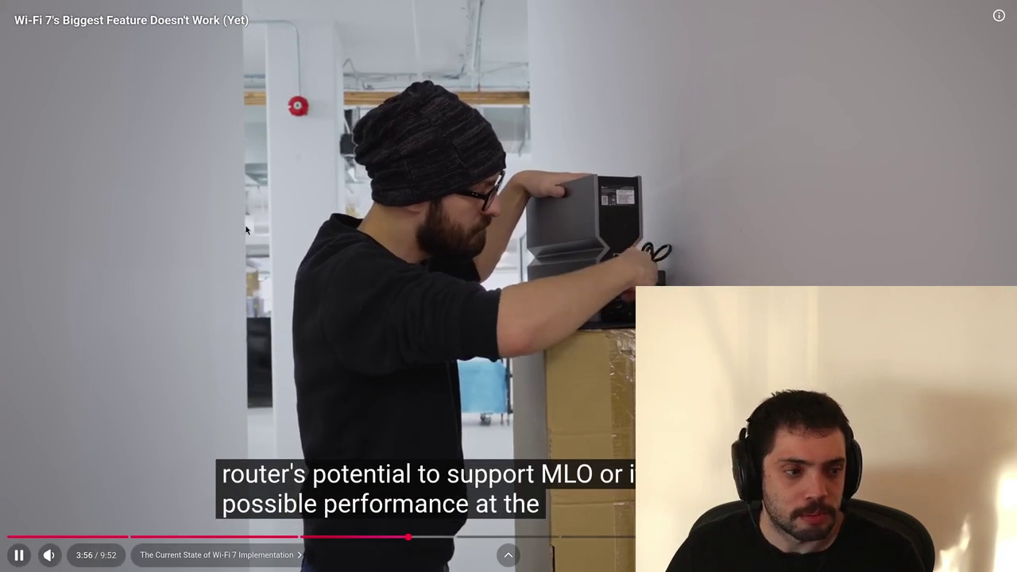
click(358, 257)
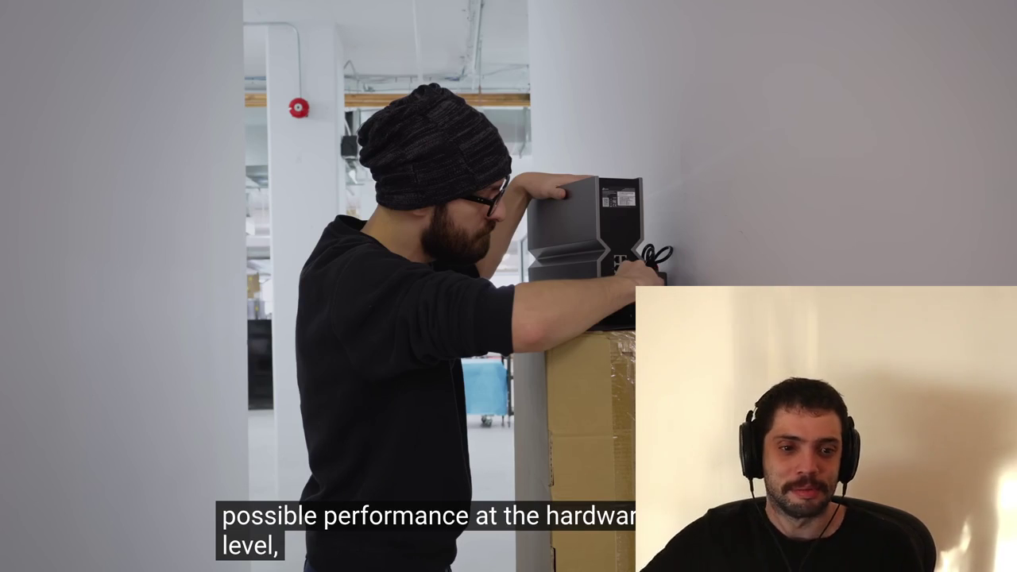
click(499, 93)
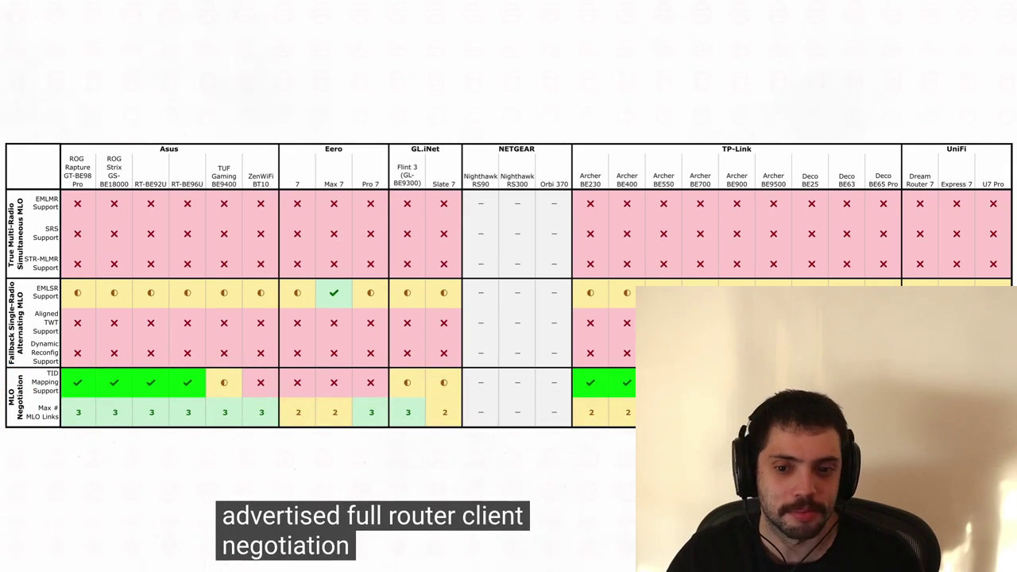
mouse_move(228, 367)
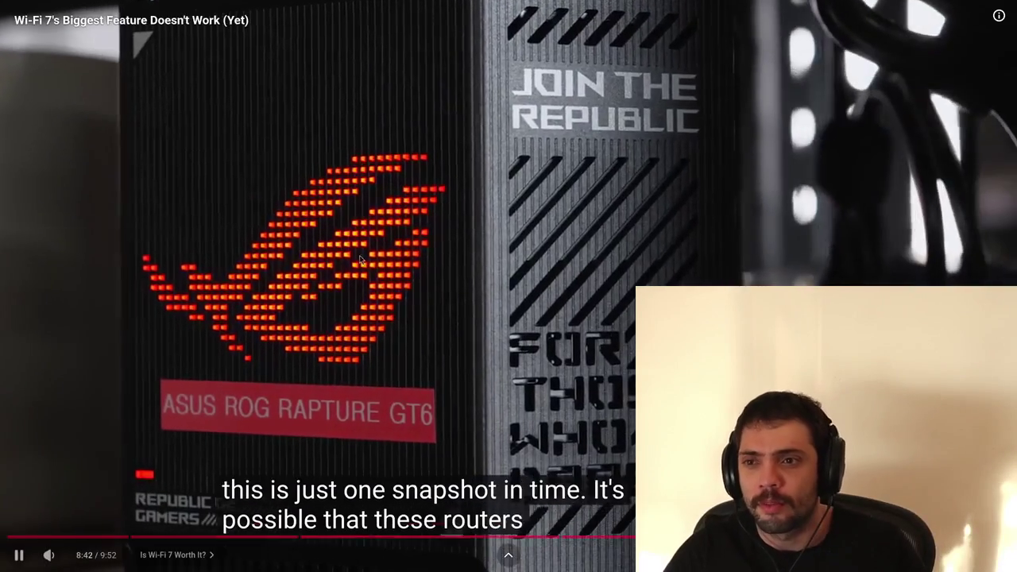
click(360, 259)
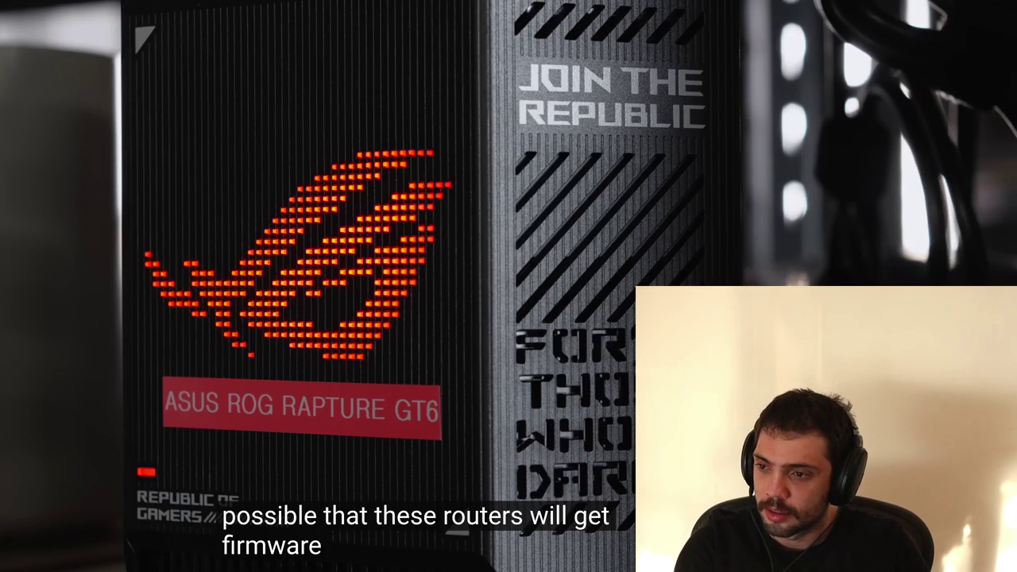
click(510, 288)
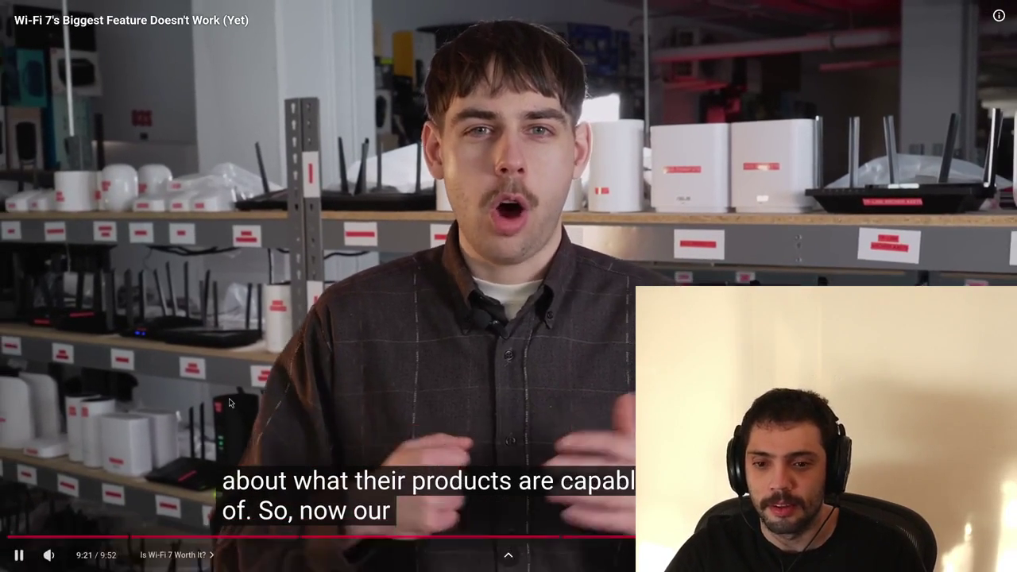
Pause the video at 9:21, exit fullscreen, and show its two RTINGS collaborating channels
click(229, 403)
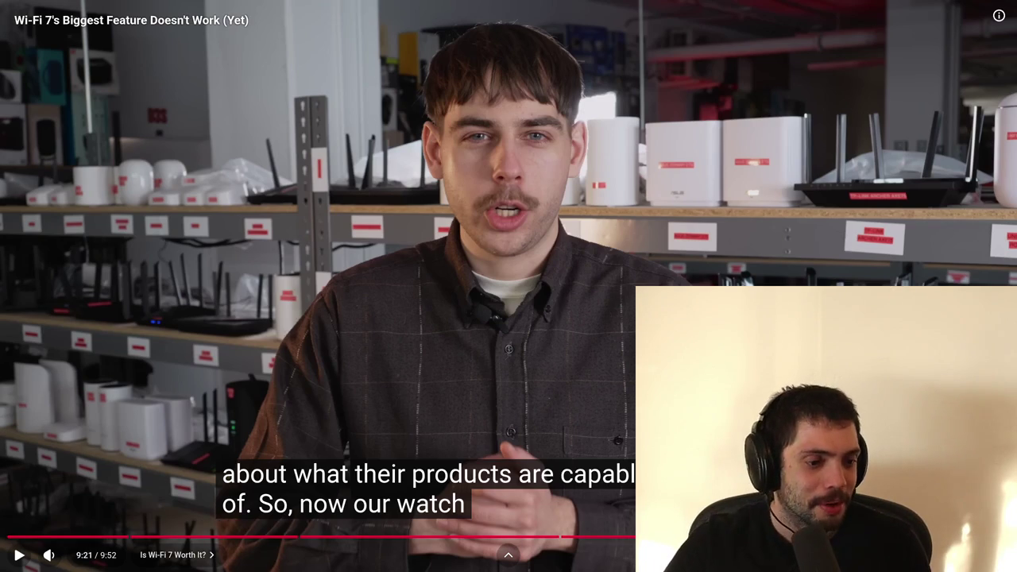
key(Escape)
click(220, 337)
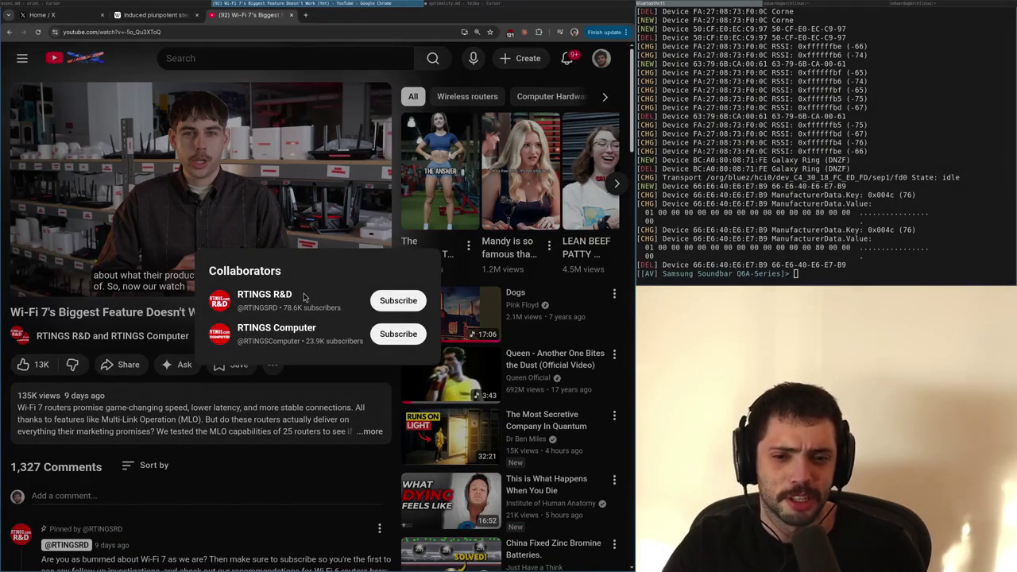
Subscribe to RTINGS R&D, close the collaborators list, and start a 'WiFi' search in a new tab
click(406, 299)
click(291, 514)
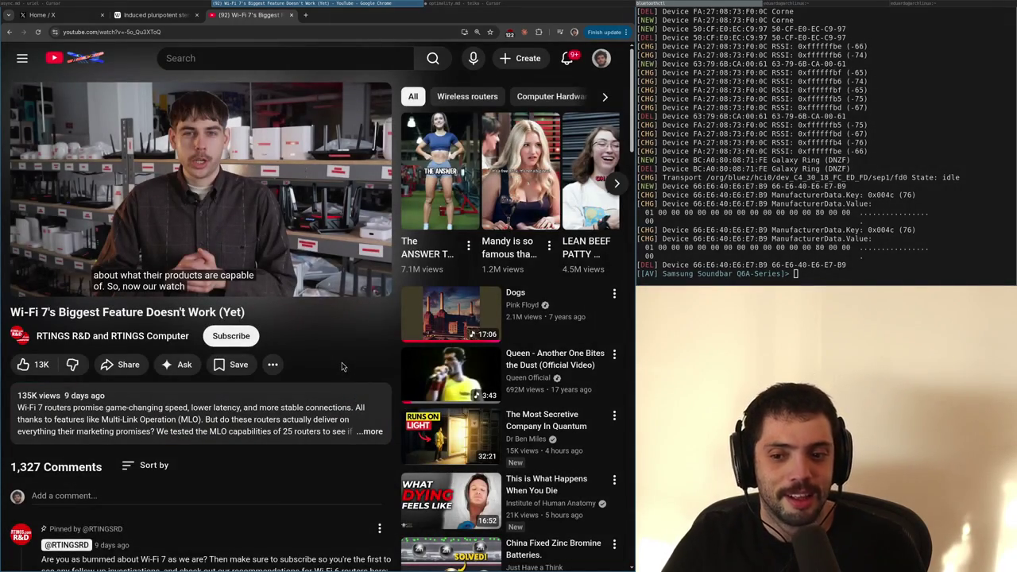
key(ctrl+t)
text(WiFi)
Search images for 'wifi 7 netgear' and preview the NETGEAR What is WiFi 7 and WiFi 7 Gaming results
key(Return)
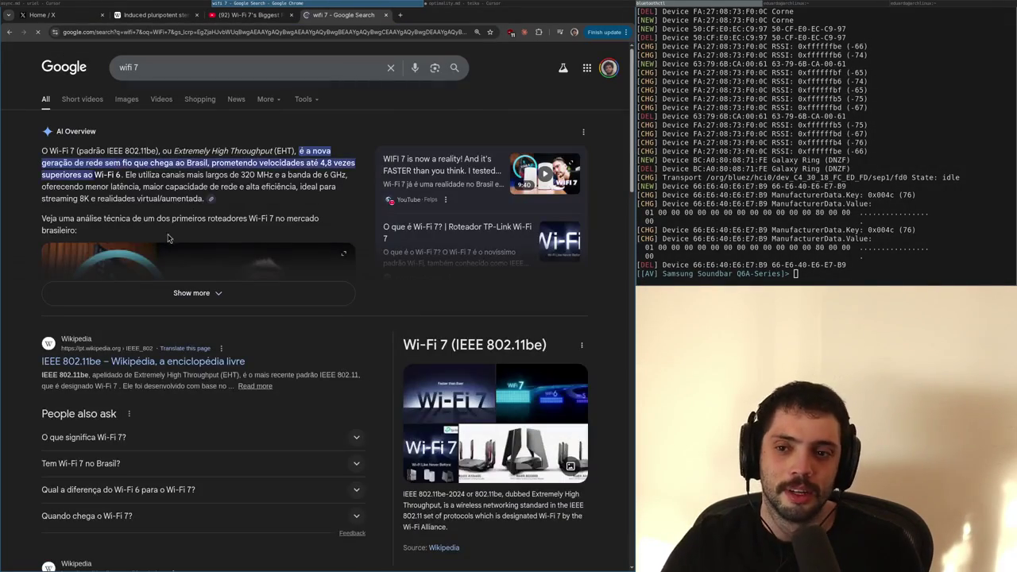
click(120, 102)
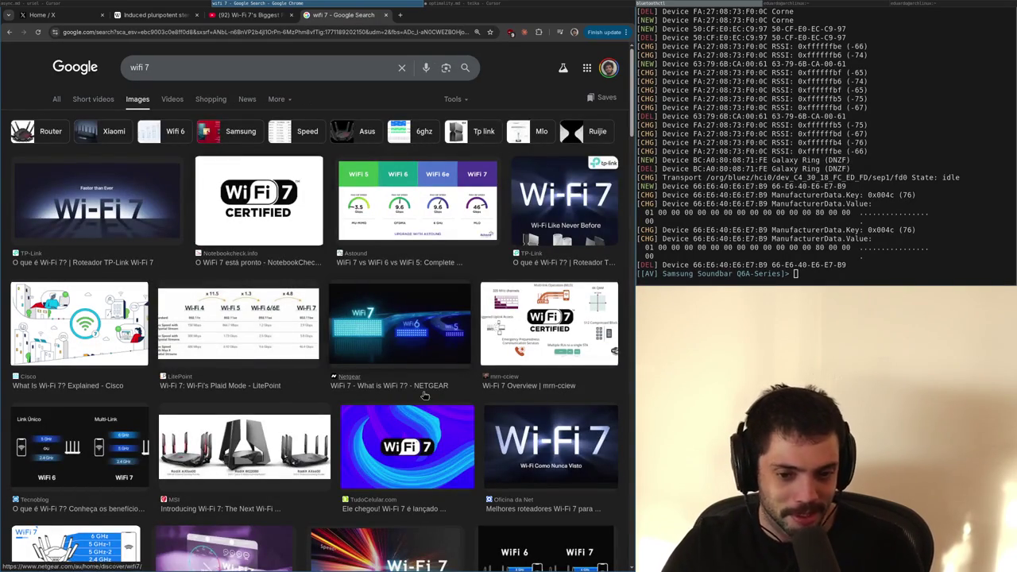
click(149, 66)
text(netgear)
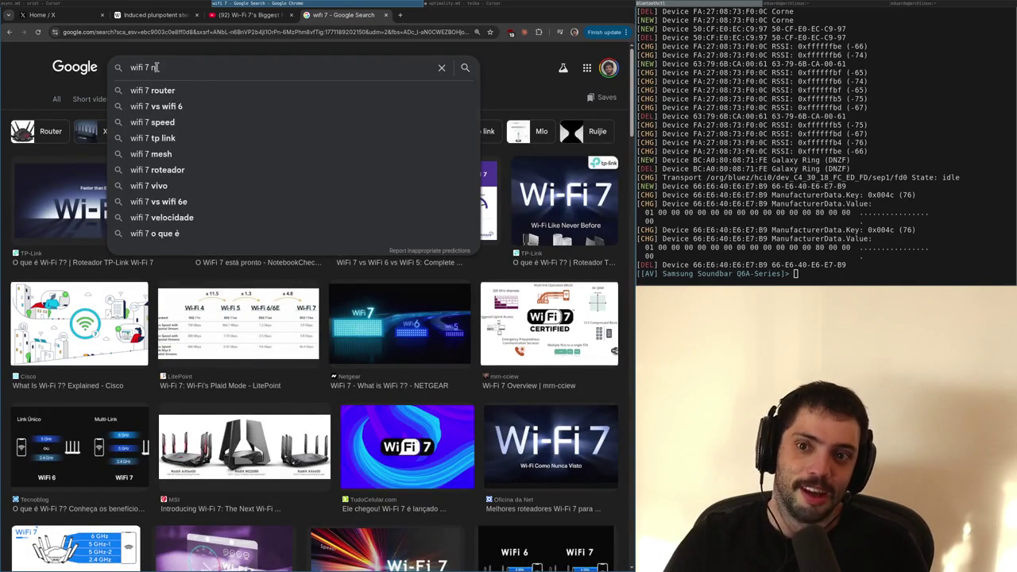
key(Return)
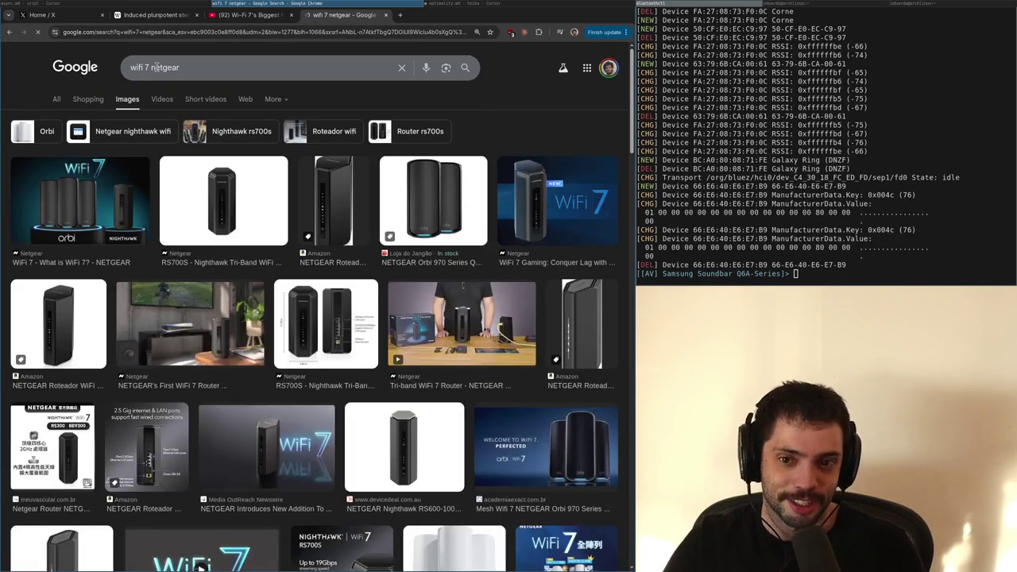
click(111, 196)
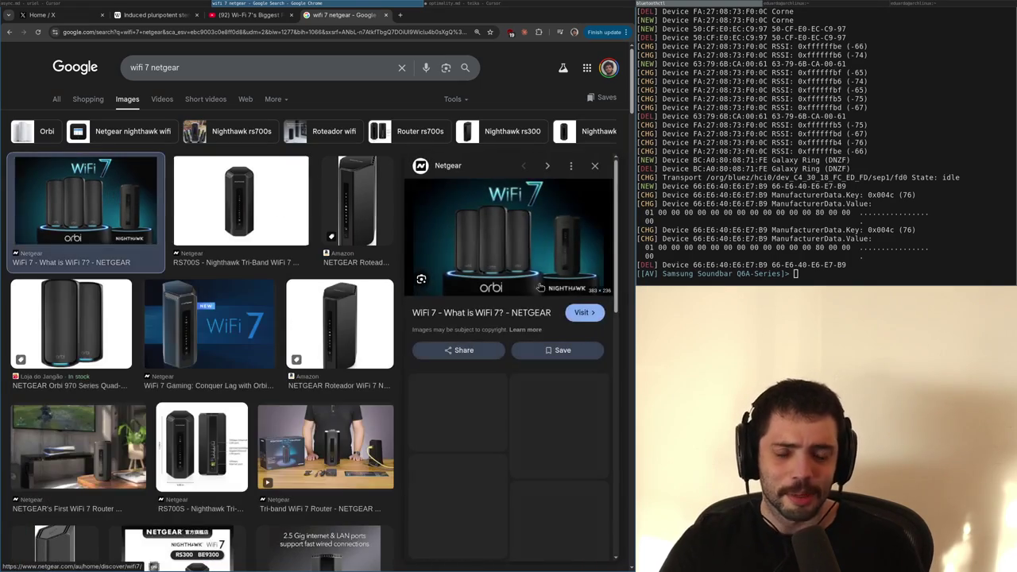
click(209, 324)
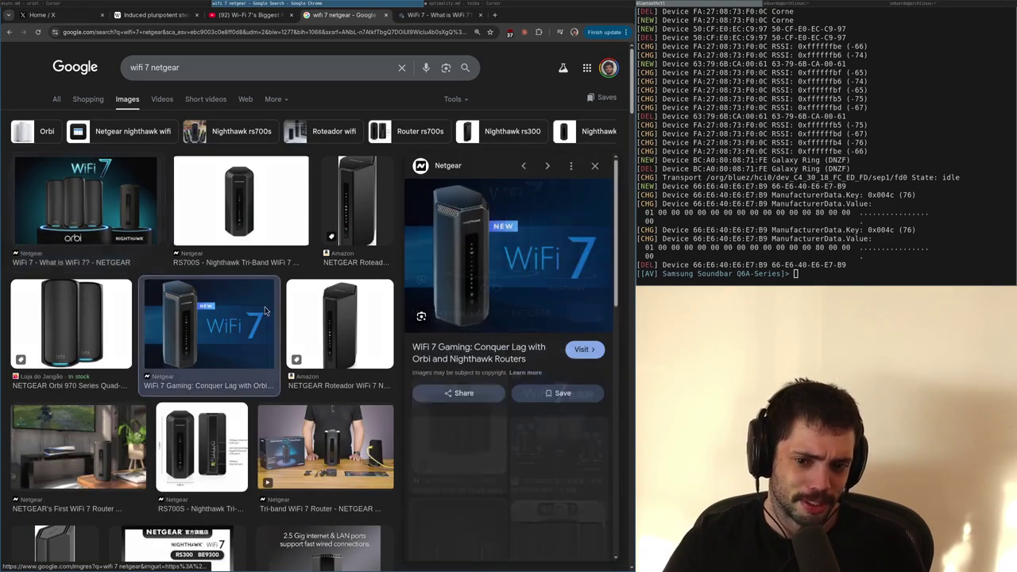
Search 'wi-fi 7' in a new tab and view its image results
key(ctrl+t)
text(wi-fi 7)
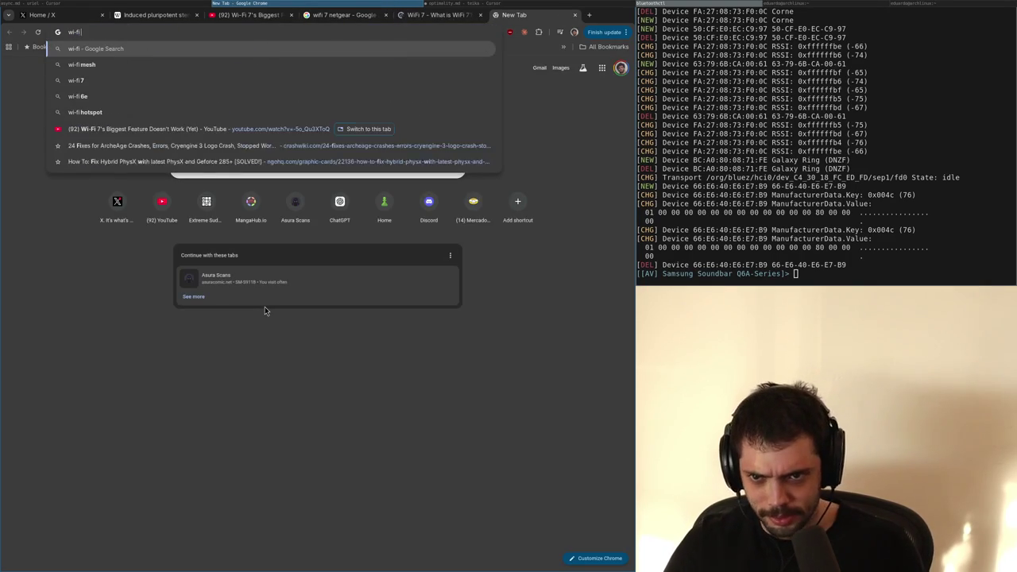
key(Return)
click(74, 98)
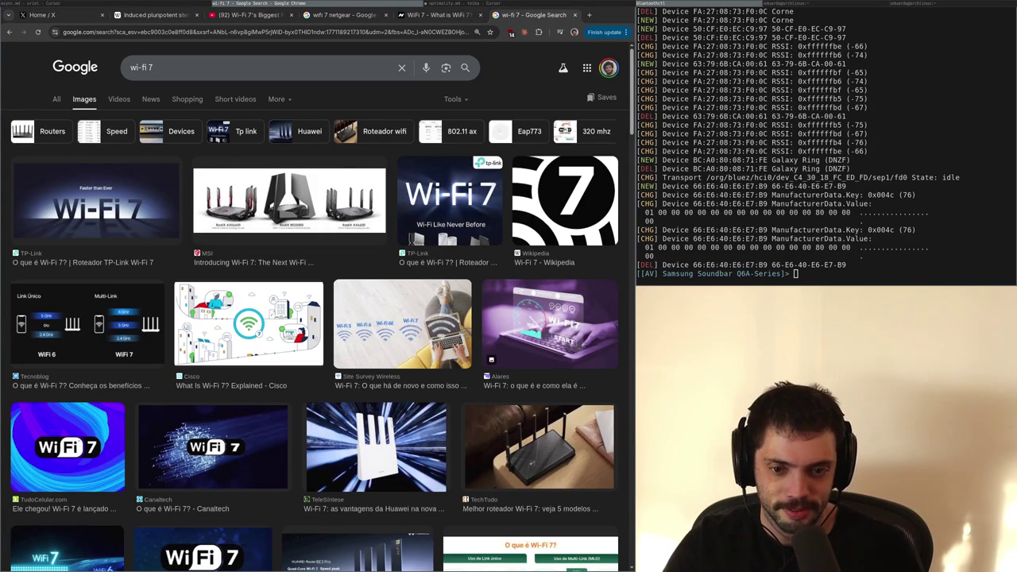
Close both results tabs and scroll NETGEAR's What is WiFi 7 page to its generation comparison chart
key(ctrl+w)
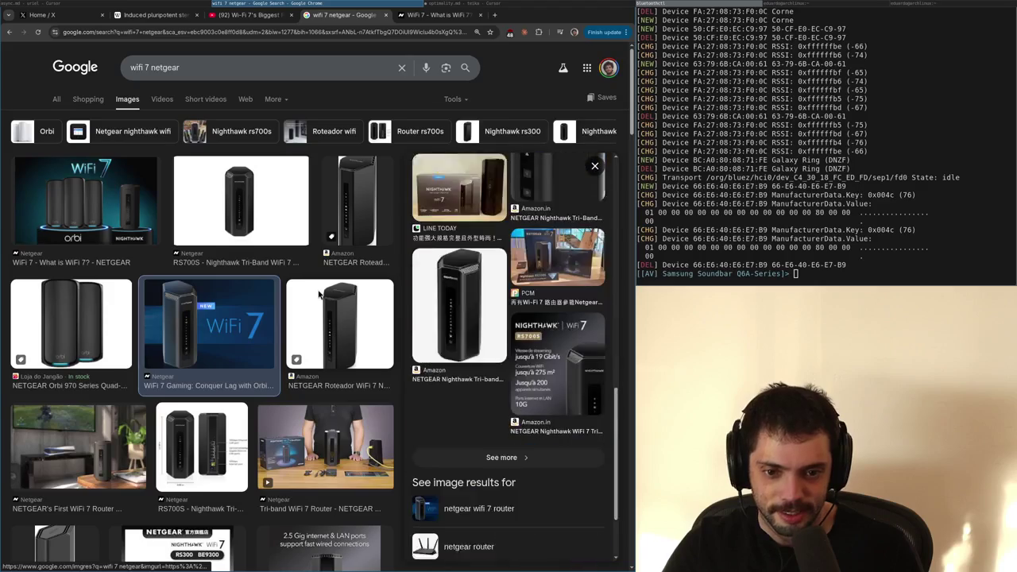
key(ctrl+w)
scroll(319, 295, down, 10)
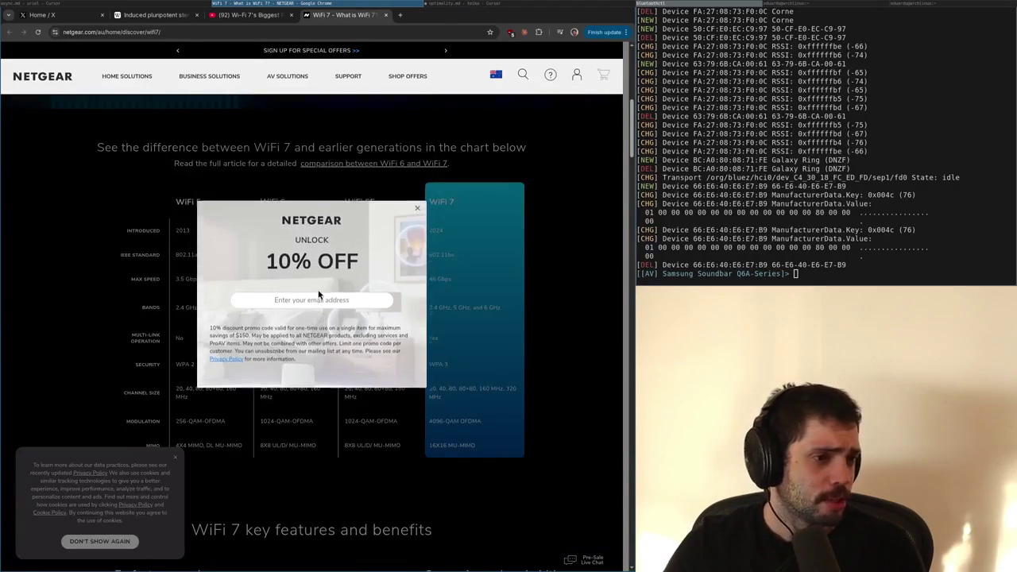
key(super+Return)
text(ping 8.8.8.8)
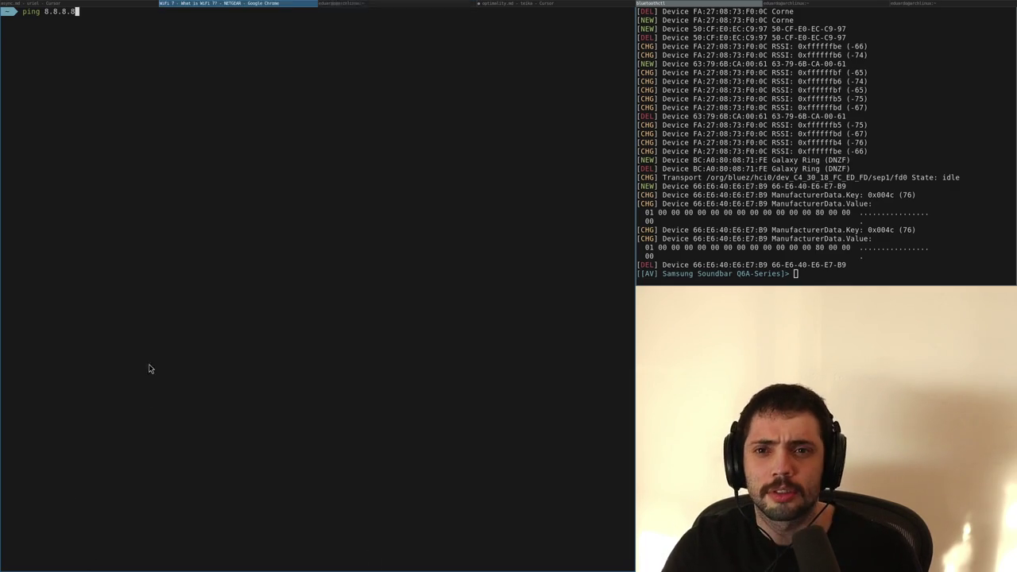
Switch from the terminal back to the NETGEAR WiFi 7 page
key(super+Left)
Google 'linux check protocol wireless used' in a new tab
key(ctrl+t)
text(linux check pro)
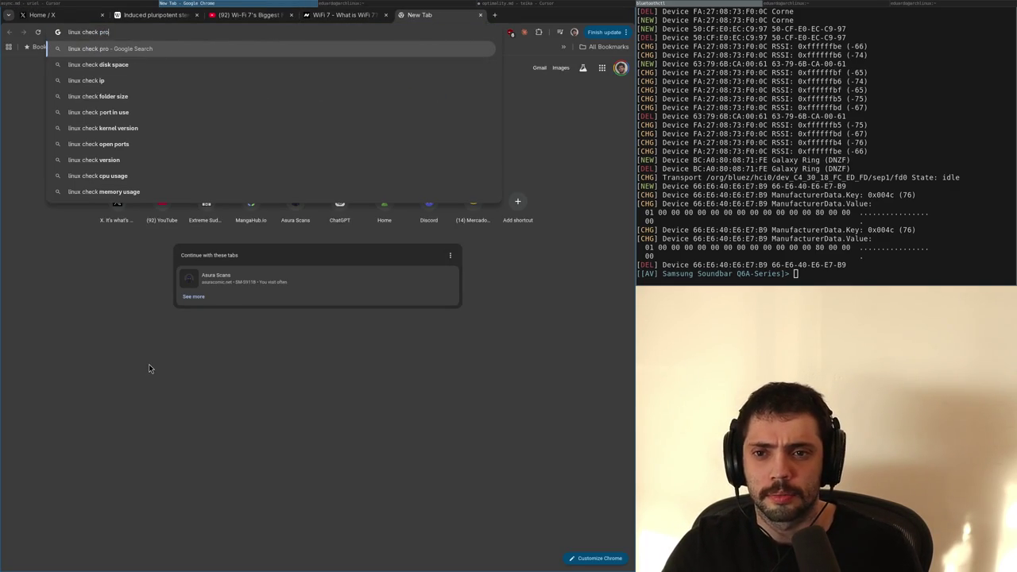
text(tocol wireless used)
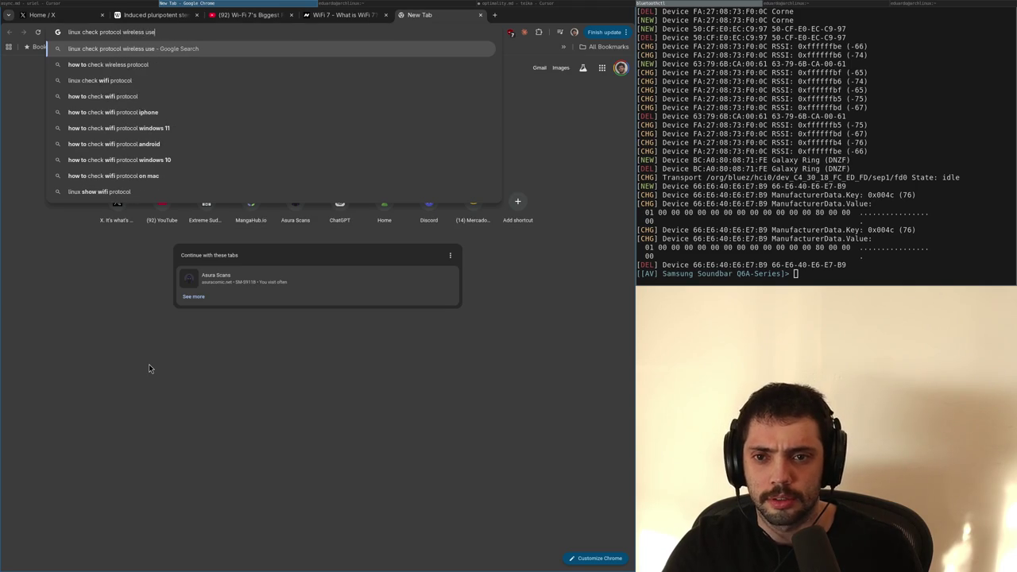
key(Return)
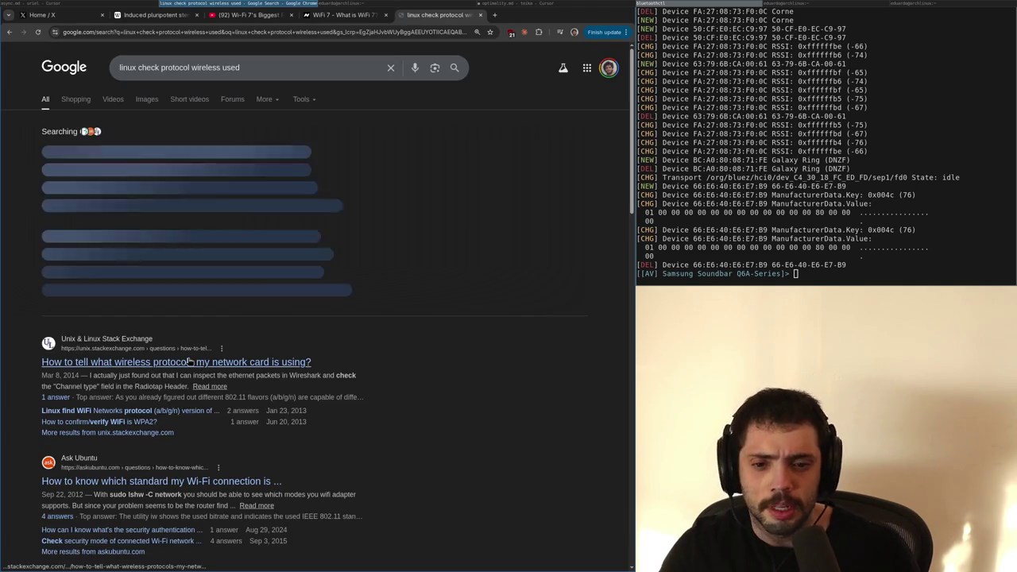
Start another new tab with fast.com entered in the address bar
key(ctrl+t)
text(s)
key(BackSpace)
key(BackSpace)
text(fas)
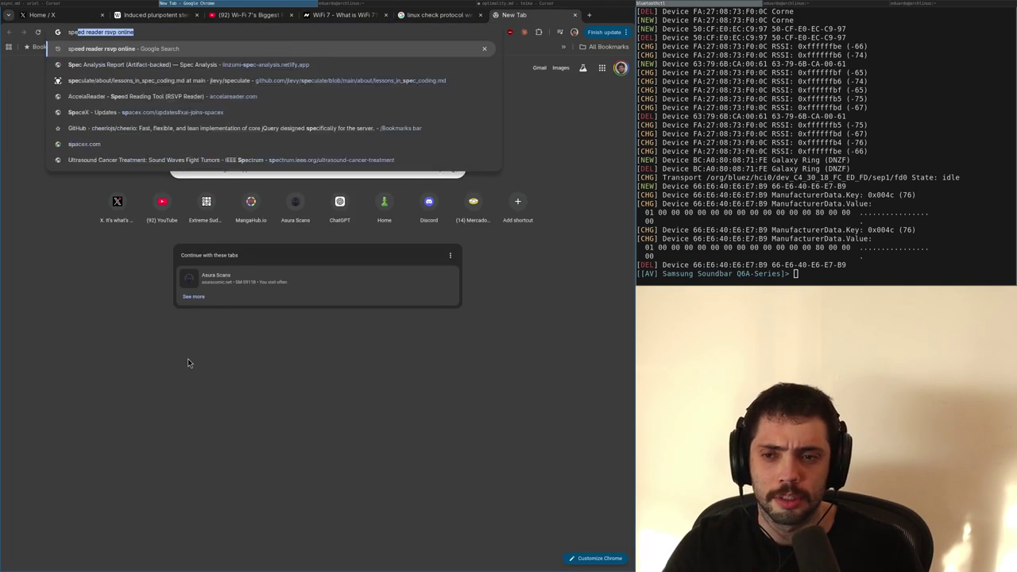
text(t.com)
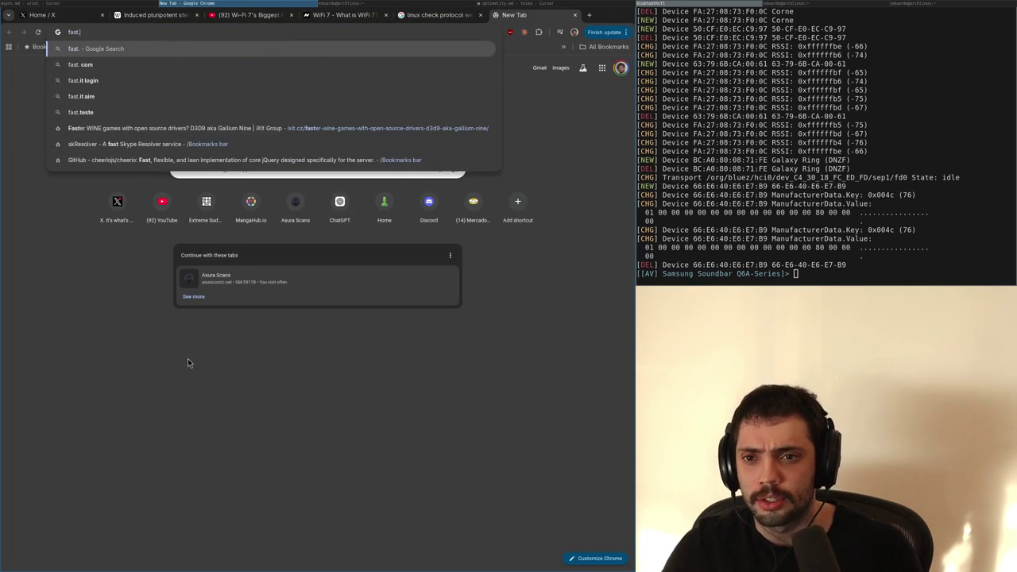
Run the Fast.com speed test to 510 Mbps and show the 2 ms unloaded, 117 ms loaded latency
key(Return)
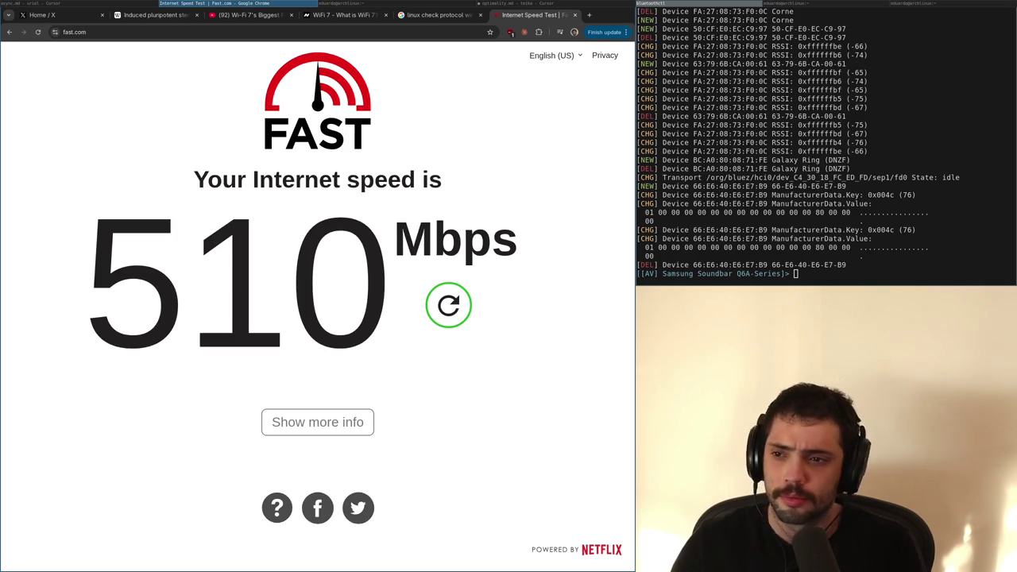
click(332, 430)
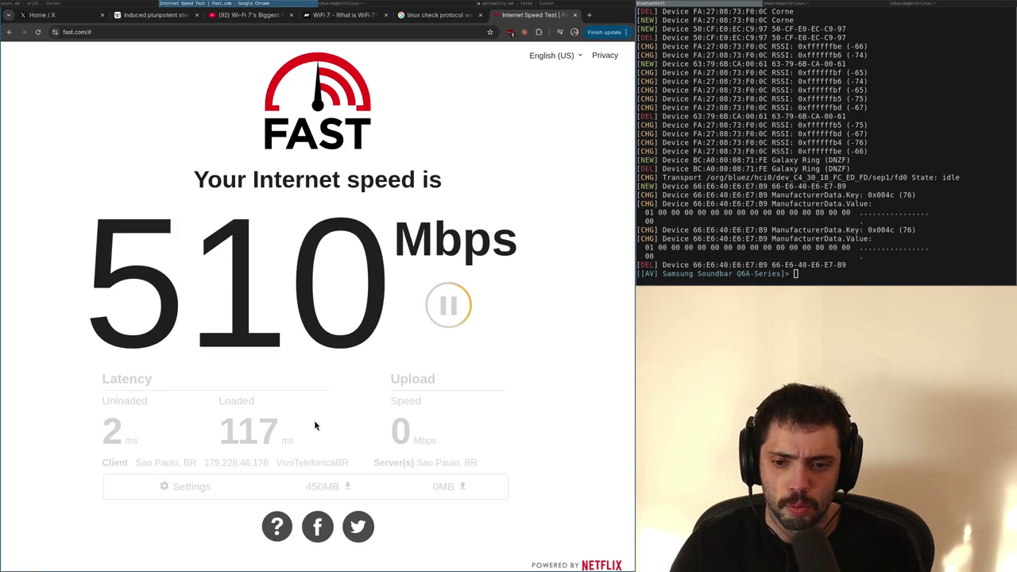